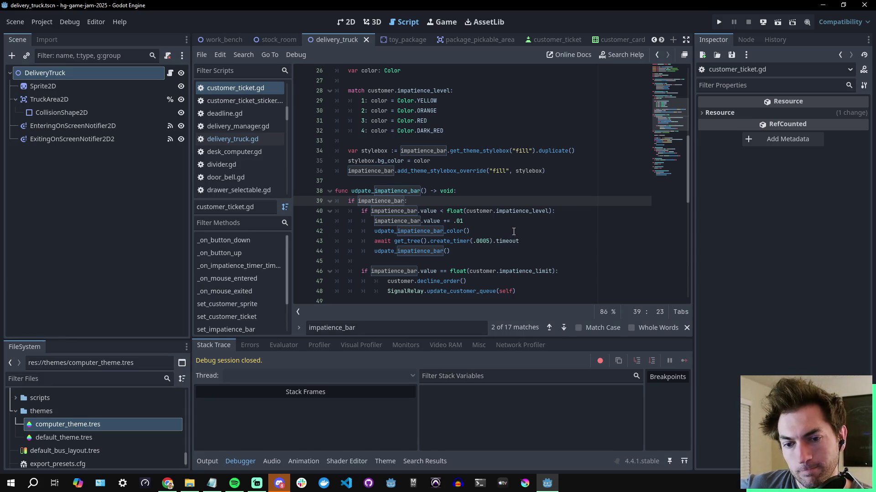
- Scroll to line 39 and place the caret before the colon after impatience_bar
scroll(534, 206, "down", 3)
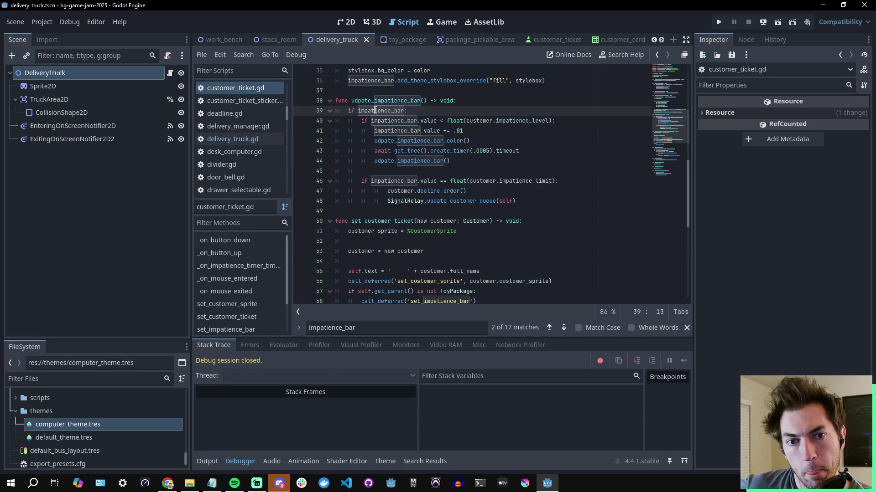
mouse_move(370, 111)
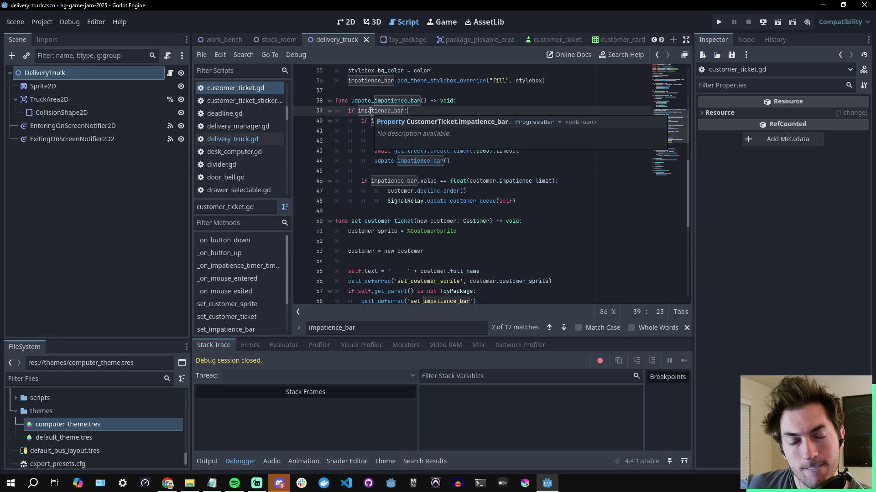
double_click(370, 111)
left_click(391, 111)
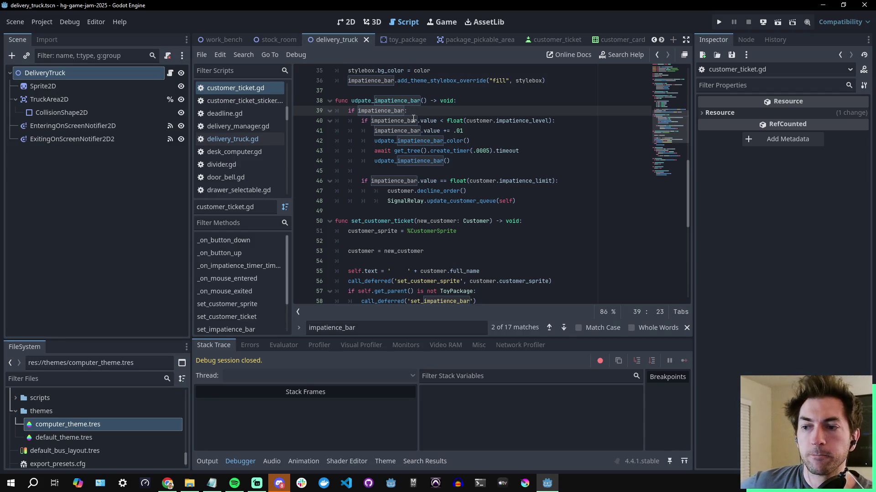
mouse_move(412, 119)
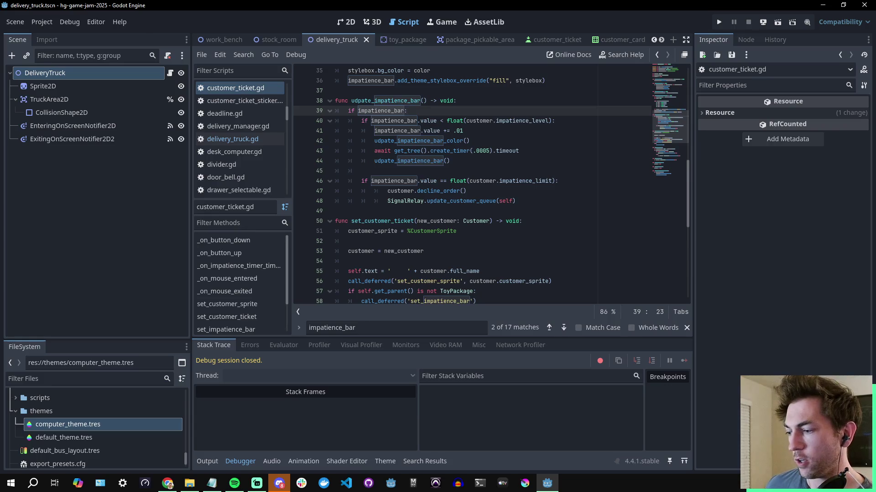
left_click(404, 111)
- Append .get_node_or_null() to impatience_bar on line 39 from the autocomplete list
type(".node")
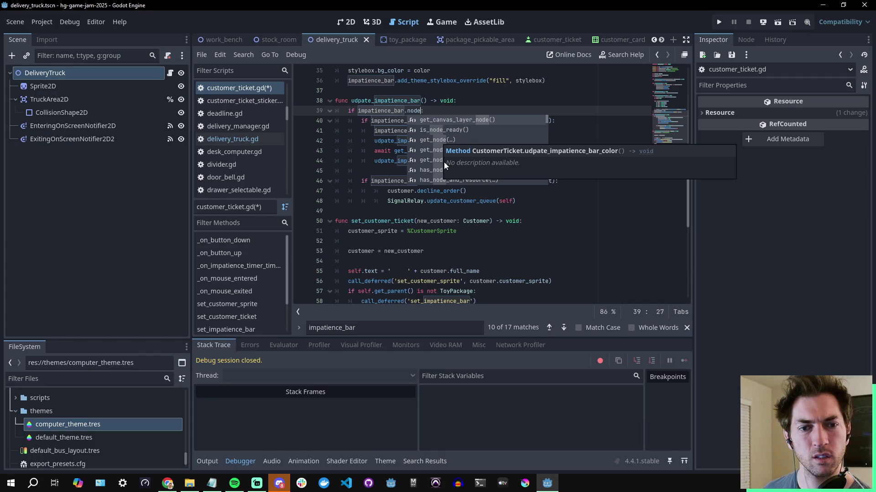
scroll(505, 153, "down", 2)
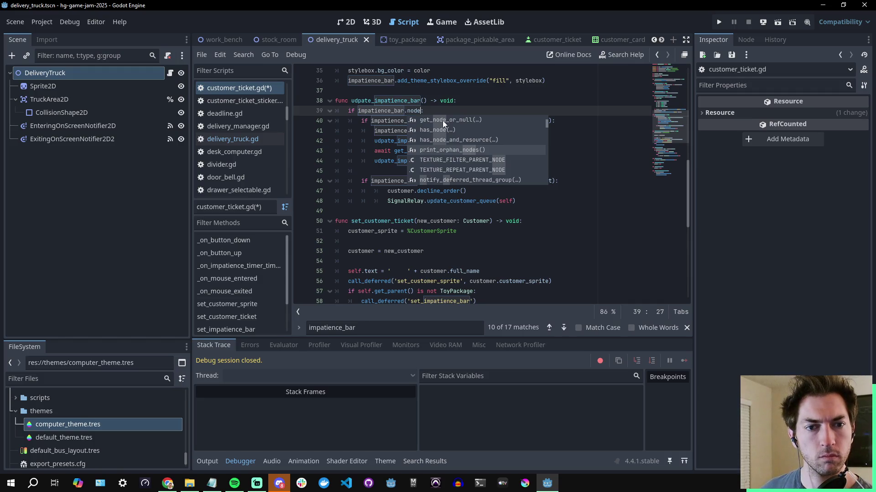
double_click(442, 120)
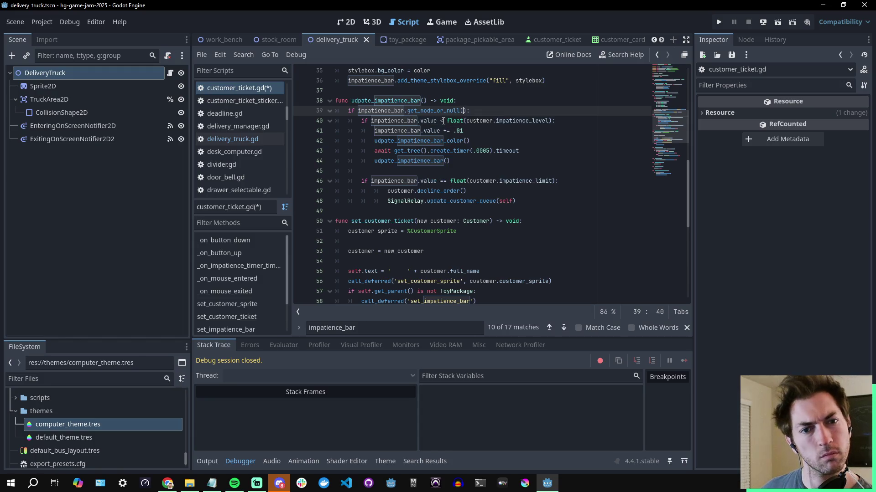
mouse_move(434, 111)
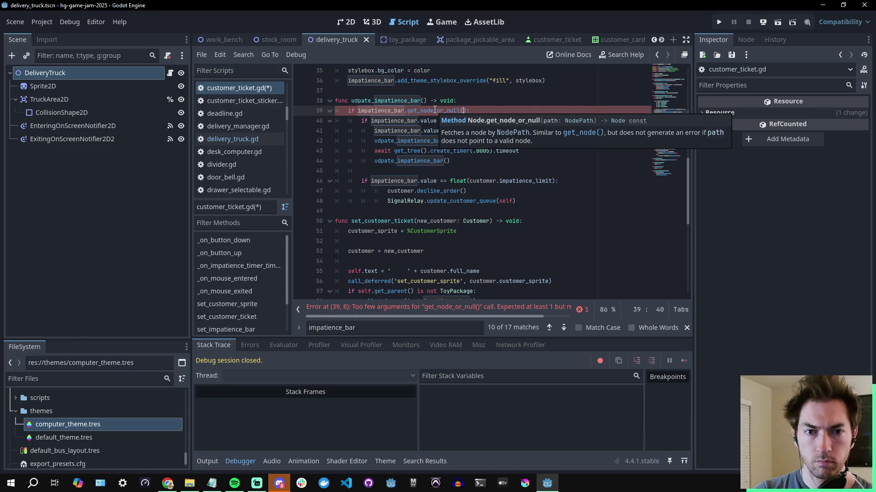
left_click(229, 90)
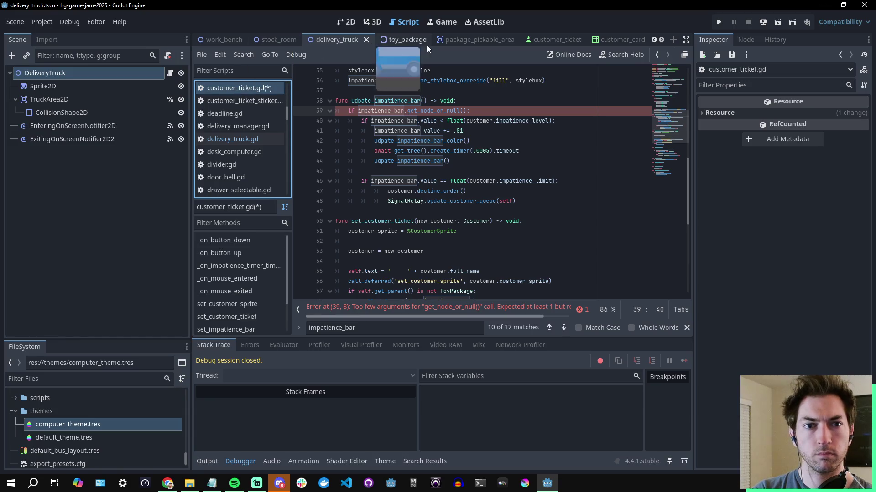
left_click(564, 39)
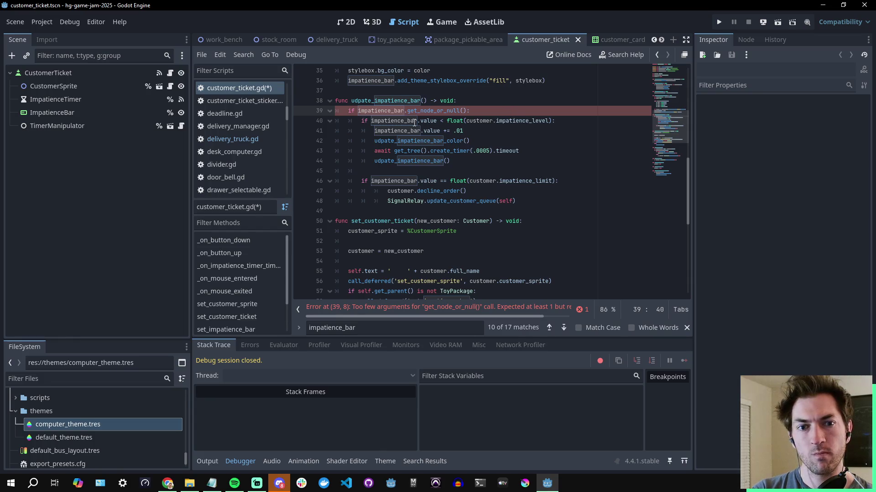
- Rewrite line 39 as get_node_or_null(impatience_bar) != null
left_click_drag(407, 112, 358, 113)
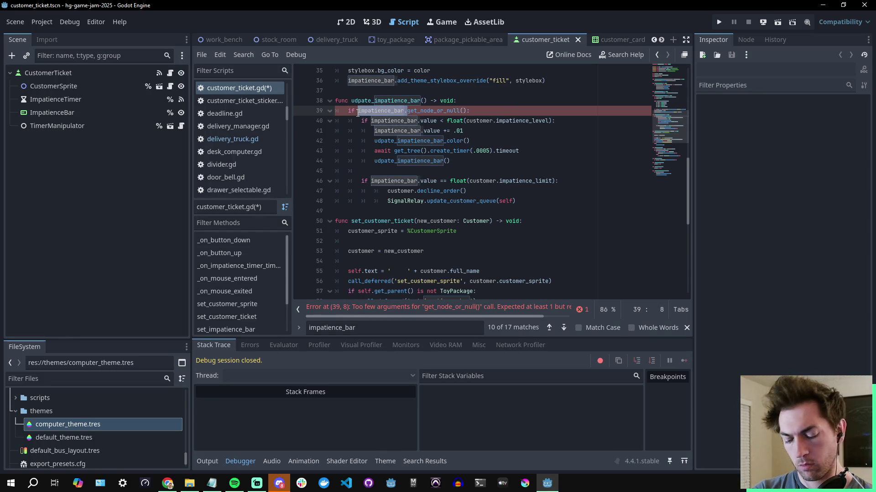
key("BackSpace")
left_click(414, 112)
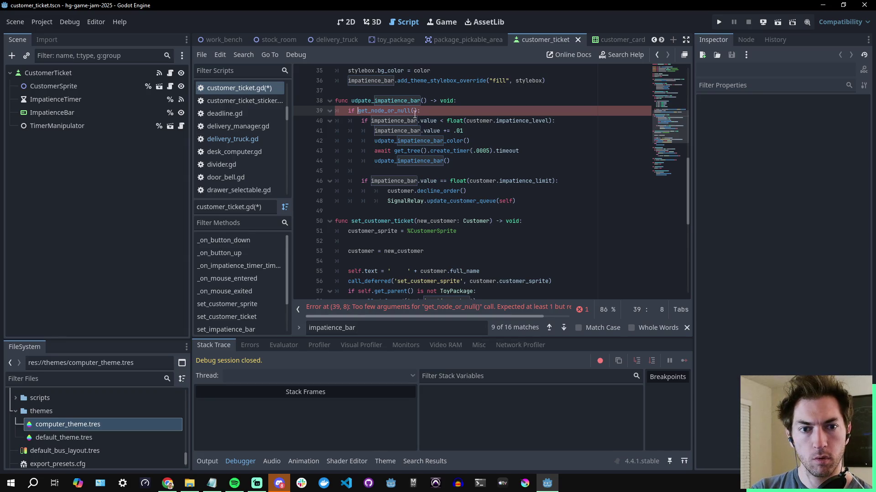
type("impat")
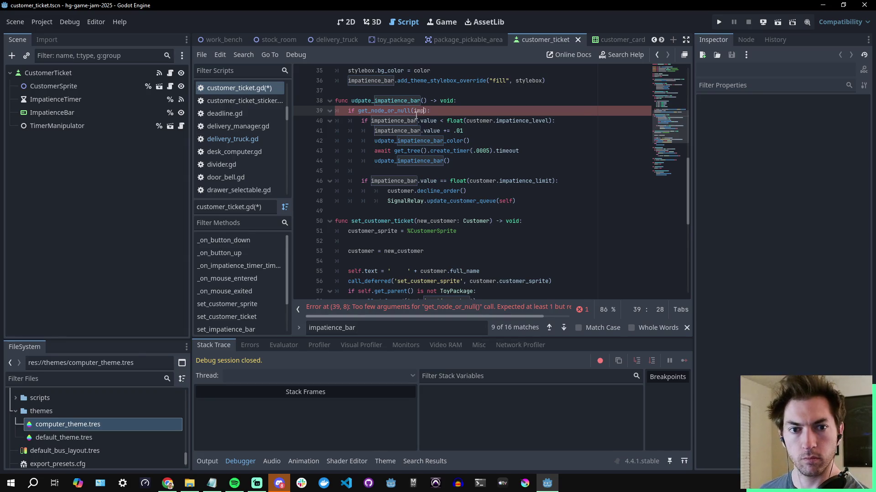
key("Return")
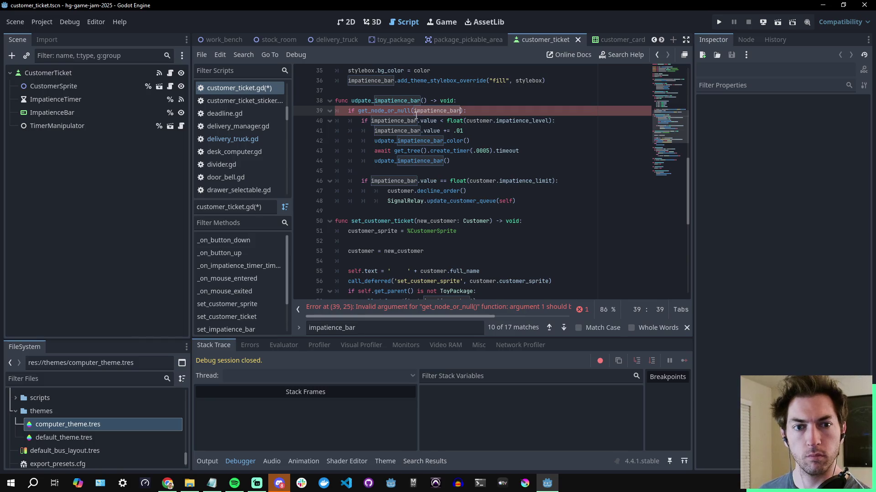
key("Right")
type("!= nu")
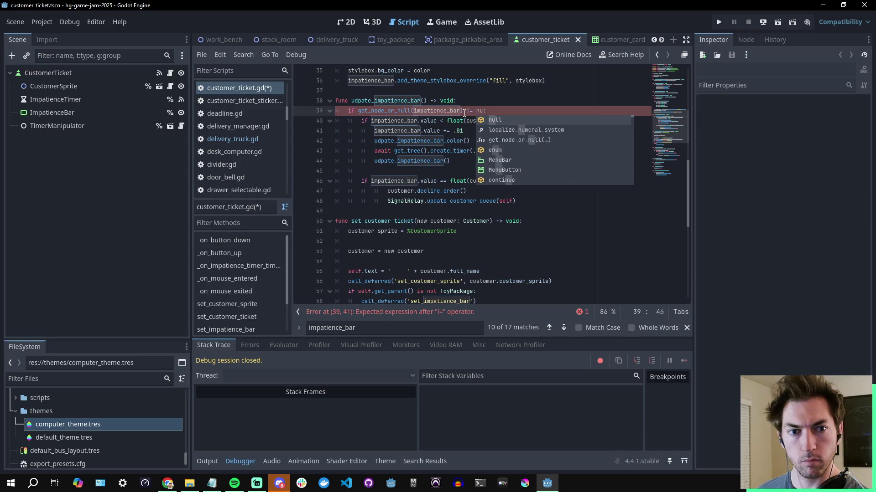
key("Return")
left_click(481, 101)
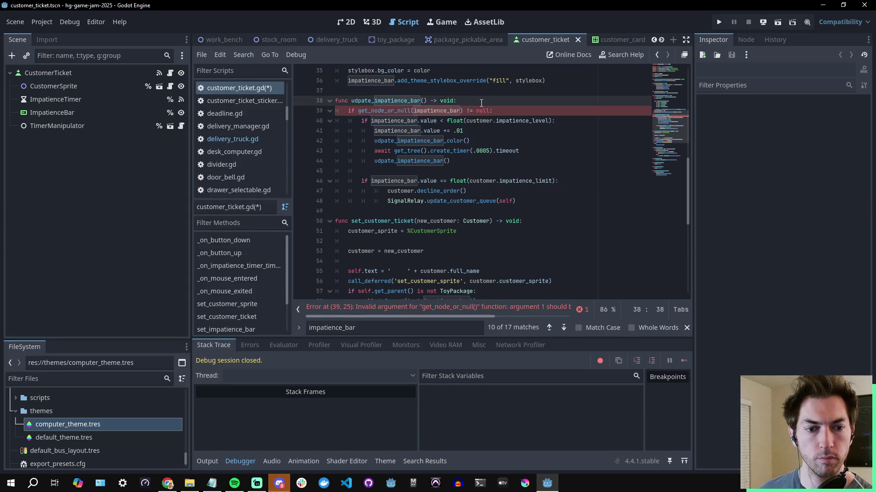
- Replace the impatience_bar argument with the "%ImpatienceBar" node path
left_click_drag(478, 316, 557, 328)
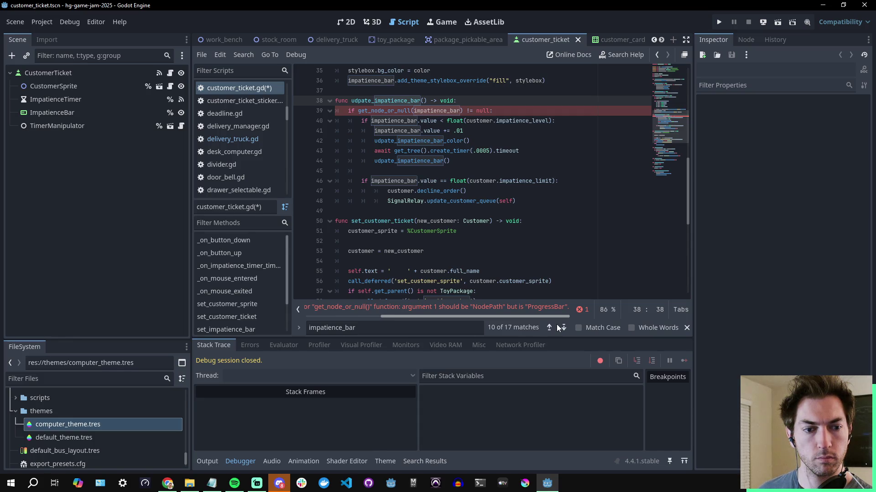
left_click_drag(524, 316, 412, 310)
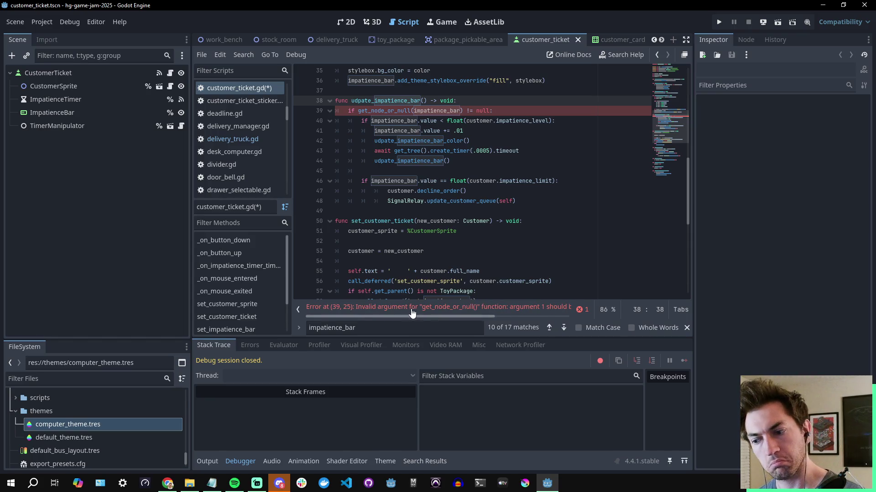
double_click(440, 110)
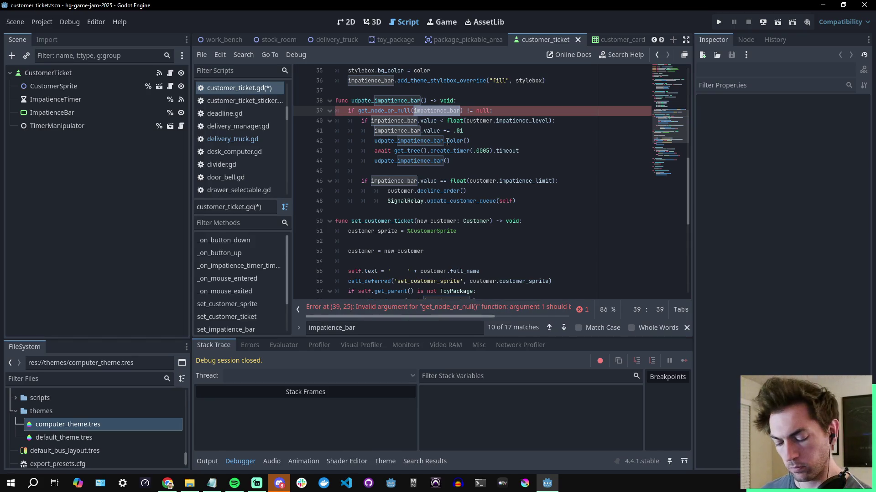
key("BackSpace")
type("\"")
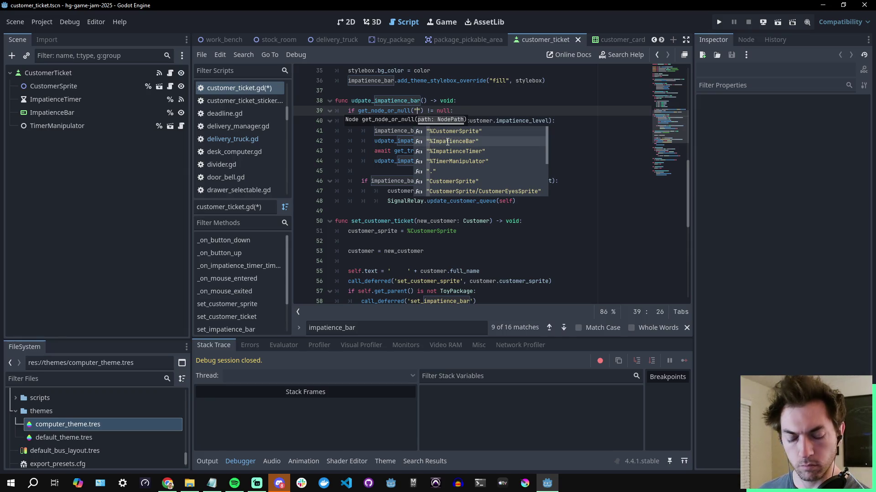
left_click(447, 141)
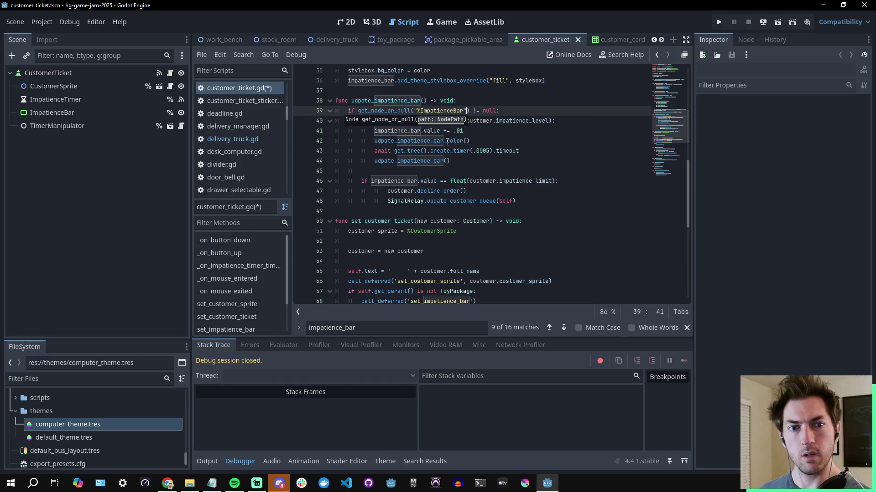
left_click(513, 110)
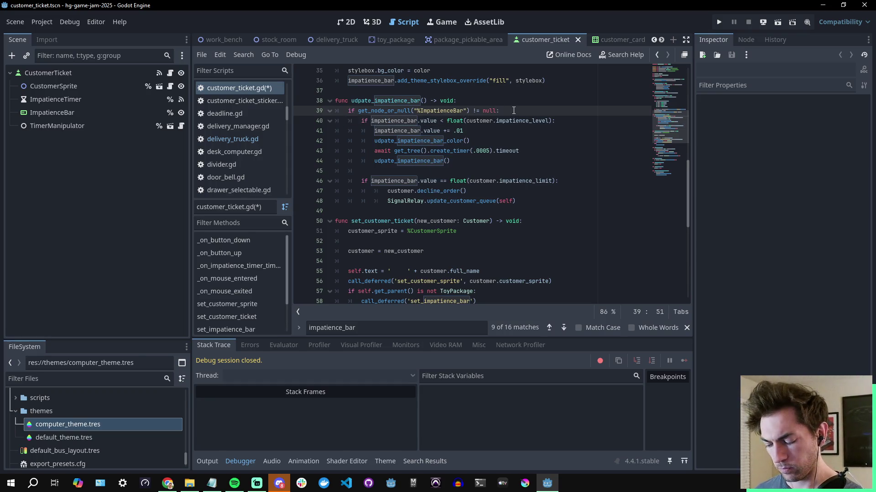
left_click(546, 132)
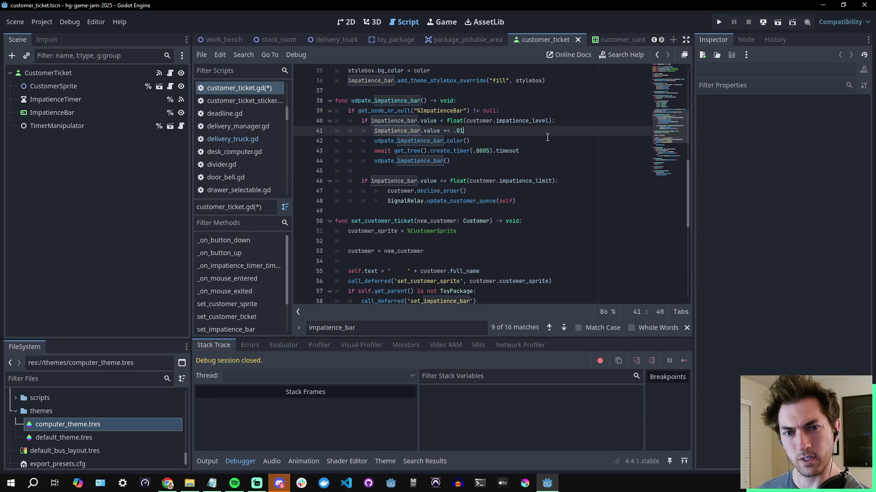
- Save customer_ticket.gd and launch the game to test the change
key("ctrl+s")
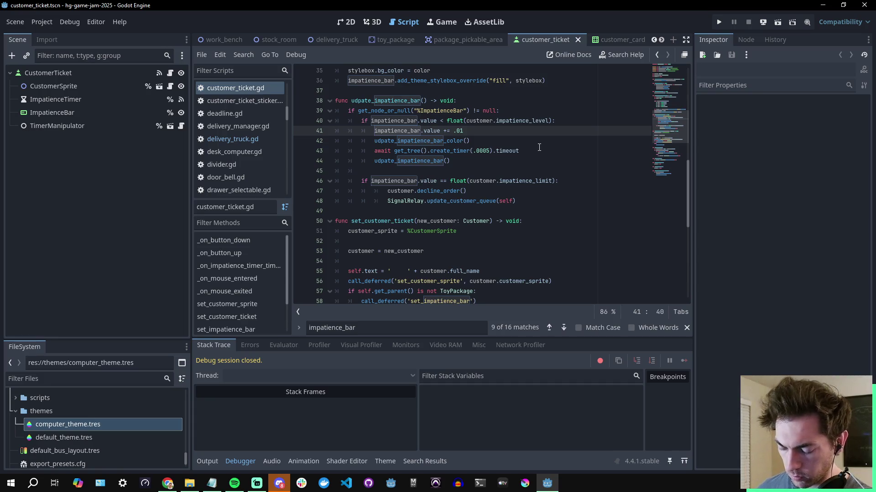
key("ctrl+s")
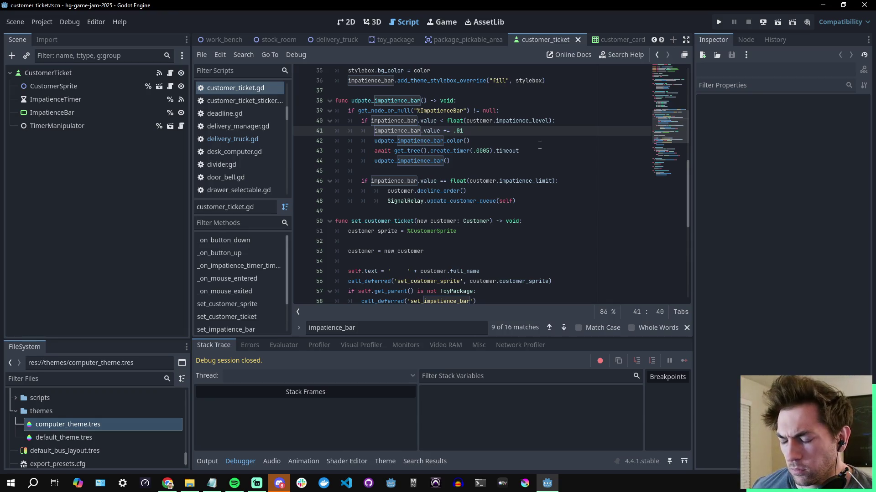
key("ctrl+s")
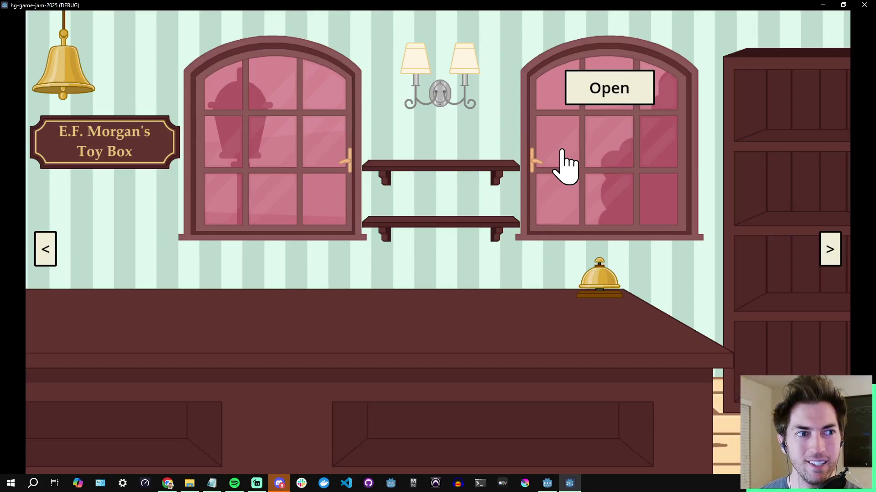
- Flip the shop sign to Closed and take the brown bottle and teal arm from the bins
left_click(619, 91)
left_click(831, 258)
left_click(830, 249)
left_click(515, 121)
left_click(510, 32)
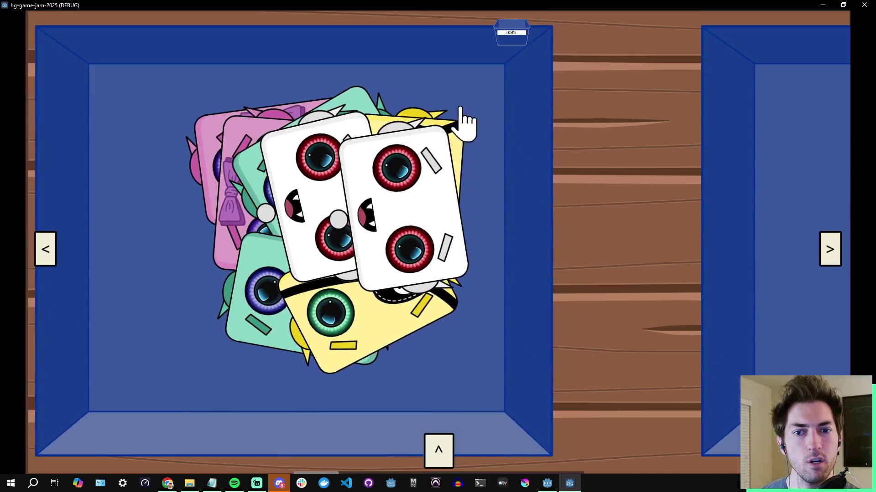
scroll(397, 205, "down", 1)
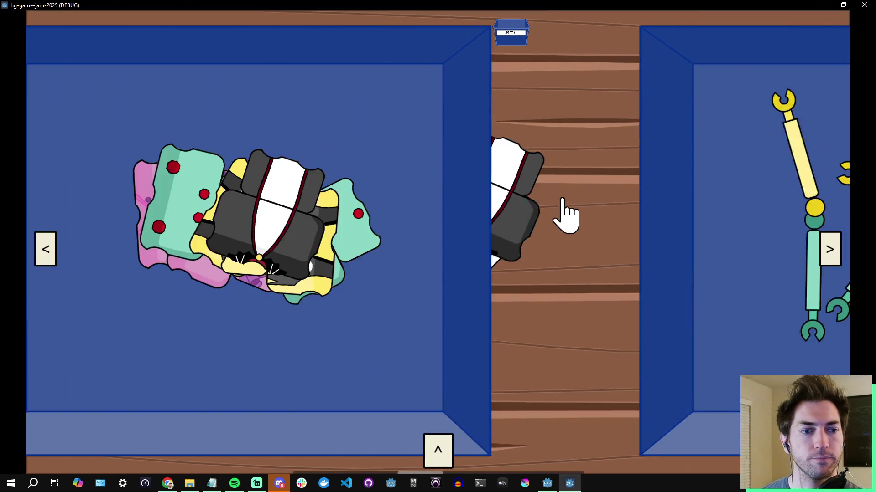
scroll(575, 189, "down", 1)
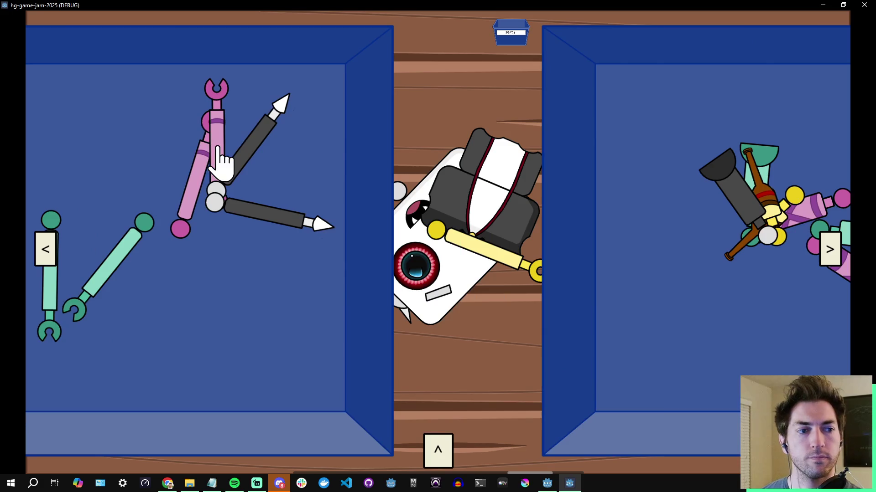
left_click(760, 194)
left_click(758, 156)
left_click(511, 33)
- Assemble the robot with head, bottle leg and both yellow arms, then return to the counter
left_click_drag(472, 262, 640, 280)
mouse_move(543, 228)
left_mouse_down()
mouse_move(384, 80)
mouse_move(645, 172)
left_mouse_up()
left_click_drag(455, 274, 683, 379)
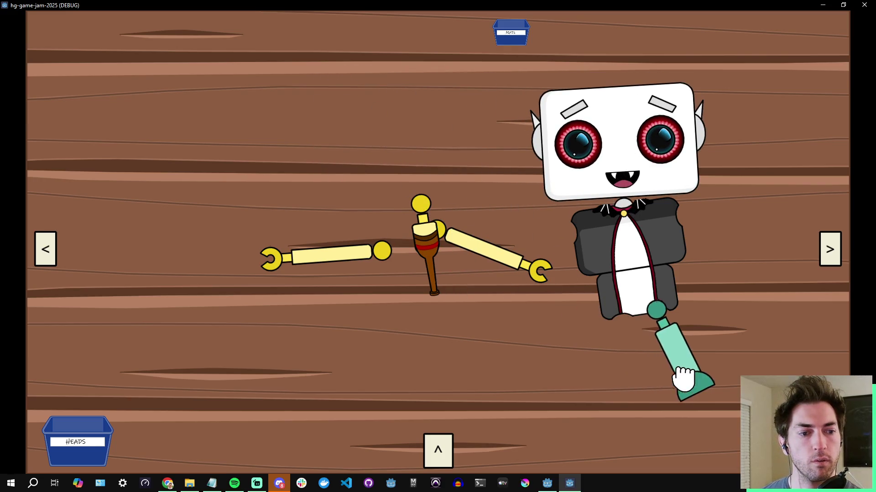
left_click_drag(438, 269, 642, 387)
left_click_drag(488, 264, 728, 262)
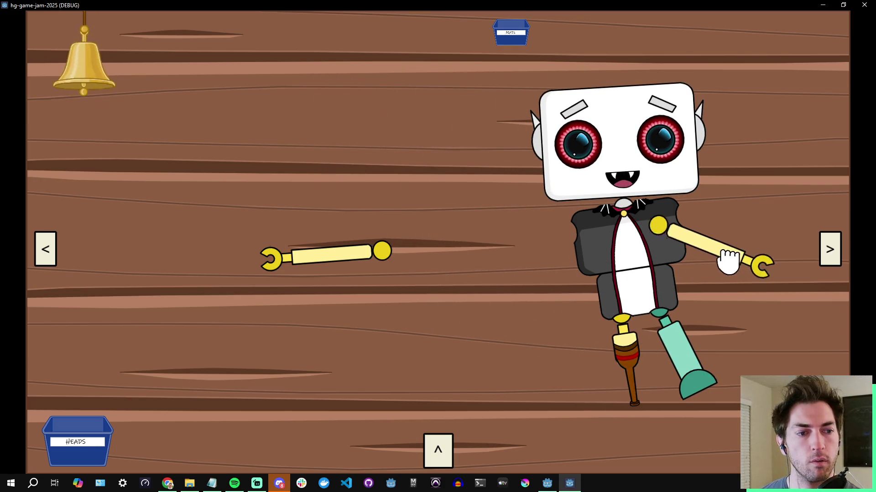
left_click_drag(336, 255, 543, 250)
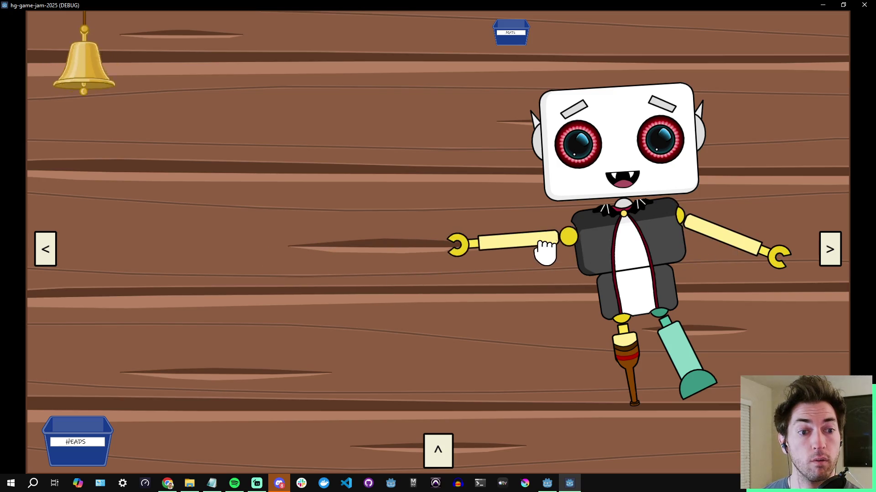
left_click(45, 249)
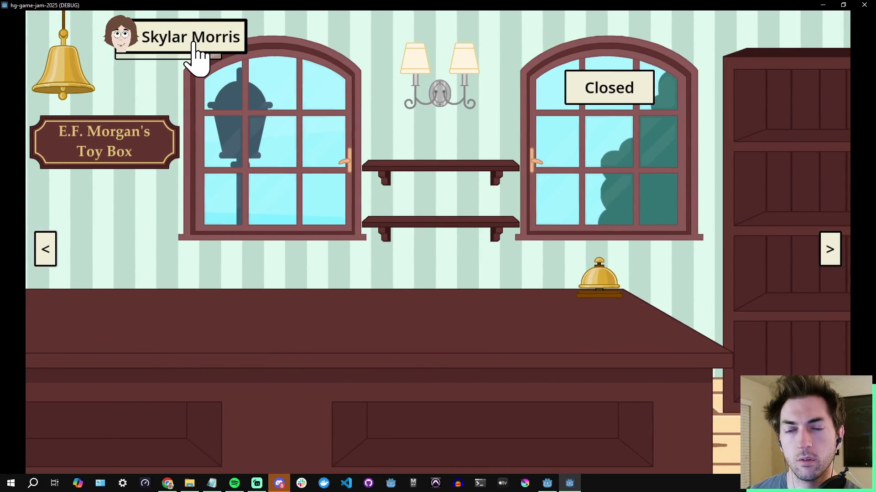
- Open the waiting customer's order card and accept the order
left_click(196, 46)
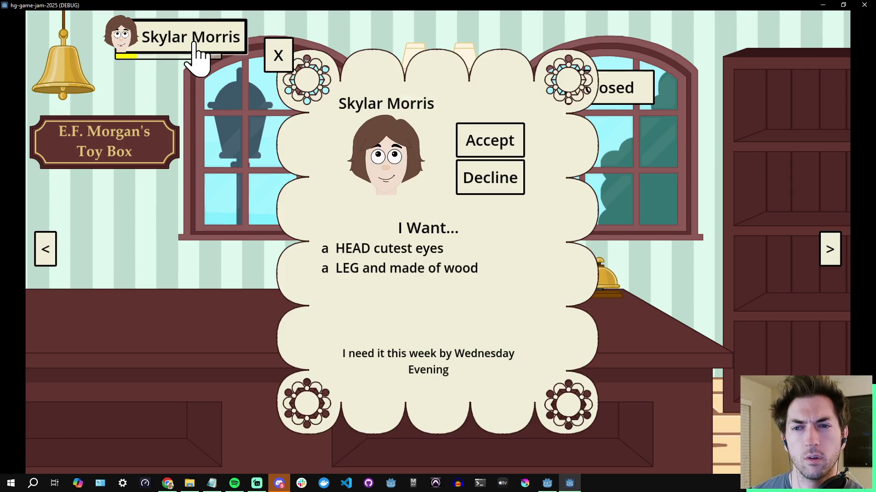
left_click(477, 141)
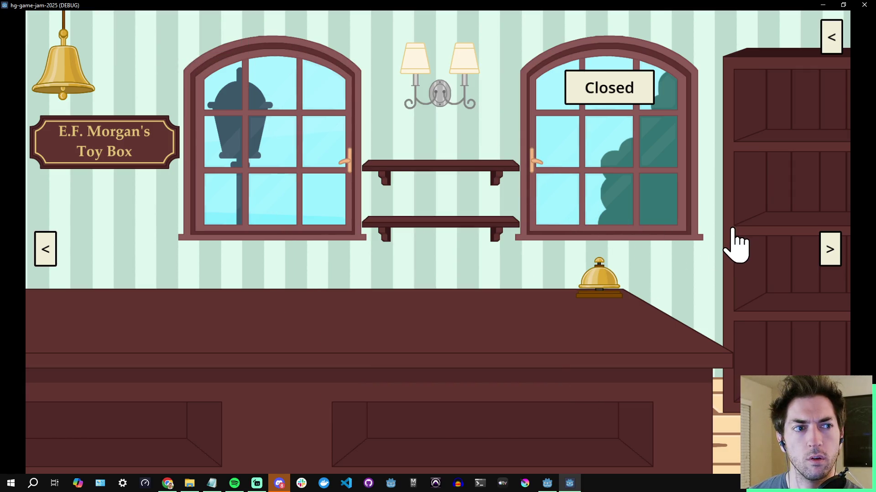
left_click(831, 41)
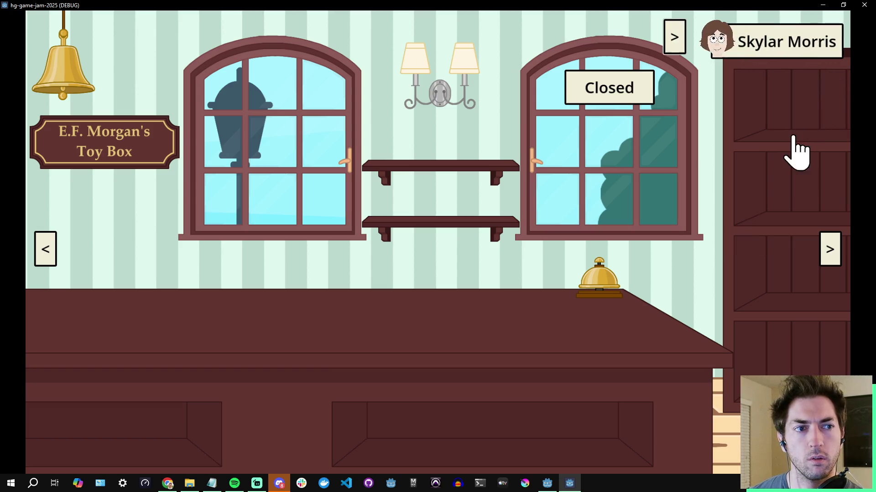
- Wrap the finished robot on the workbench desk with Package! and test picking it up
left_click(831, 249)
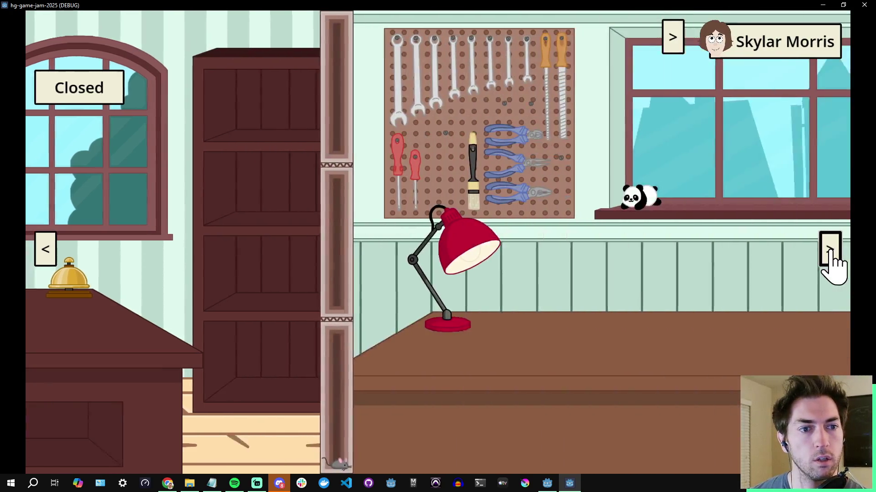
left_click(636, 399)
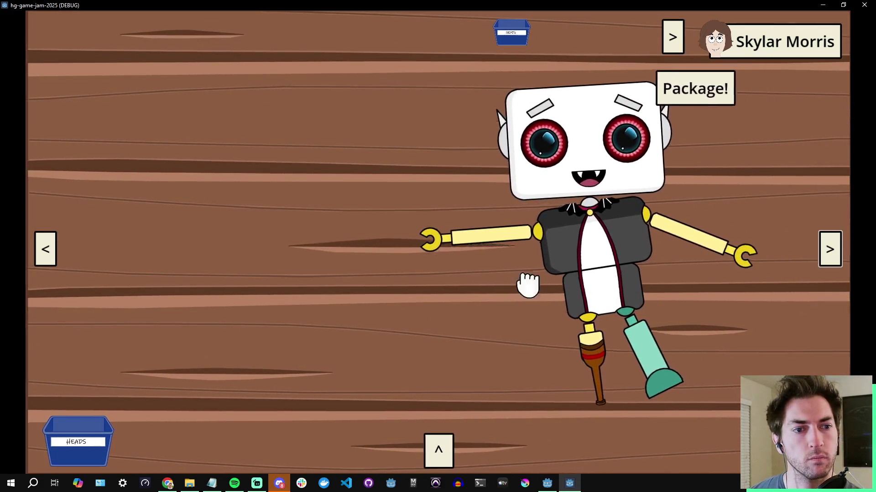
left_click(523, 89)
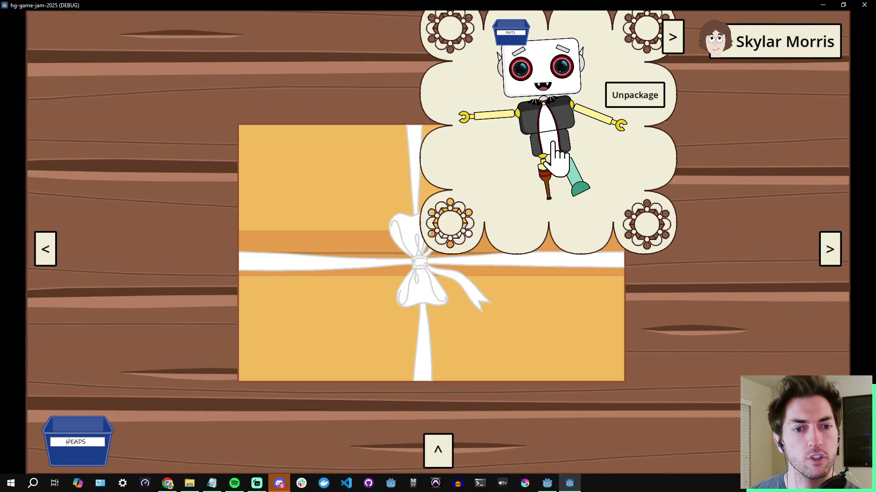
mouse_move(504, 228)
left_mouse_down()
mouse_move(546, 269)
mouse_move(469, 274)
left_mouse_up()
left_click(471, 274)
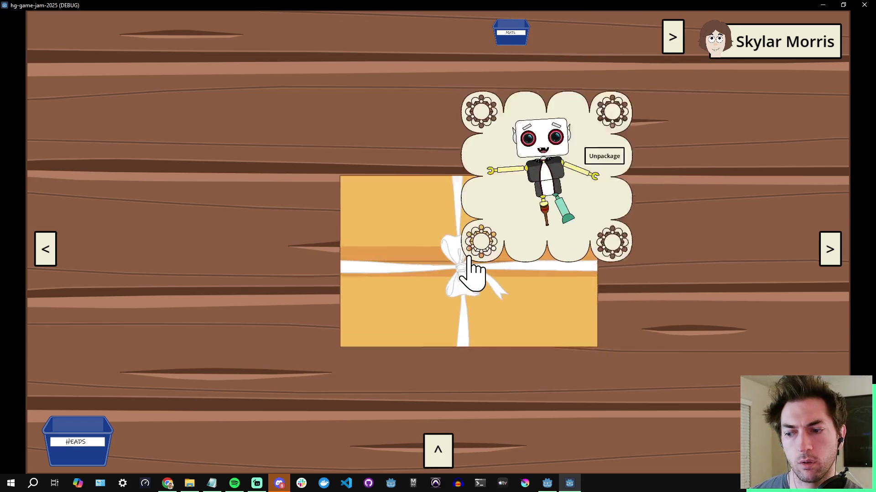
left_click(472, 275)
left_click(472, 275)
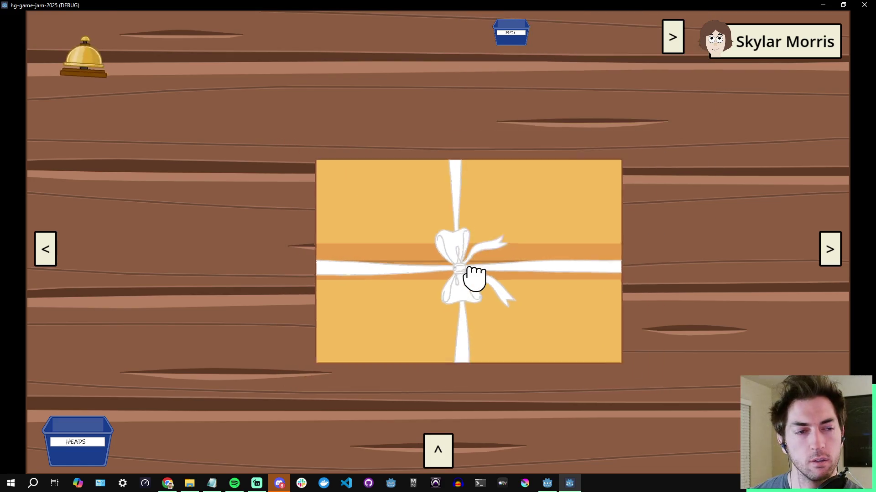
left_click(472, 273)
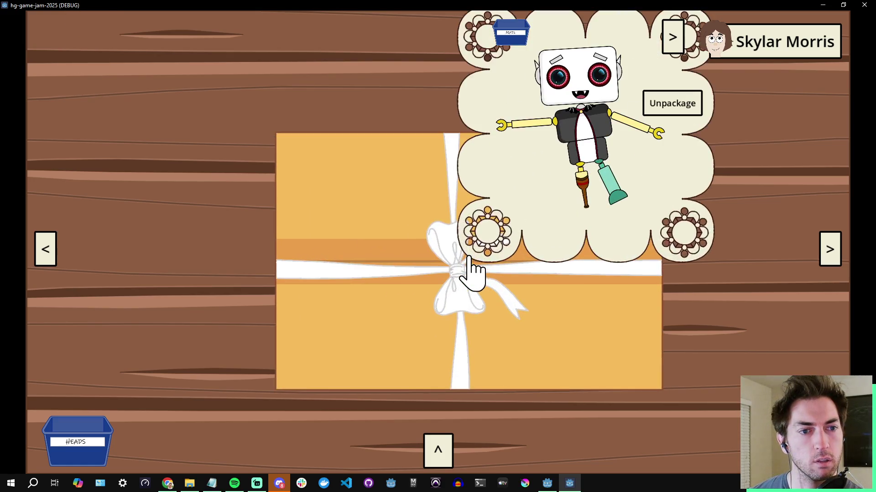
left_click(504, 273)
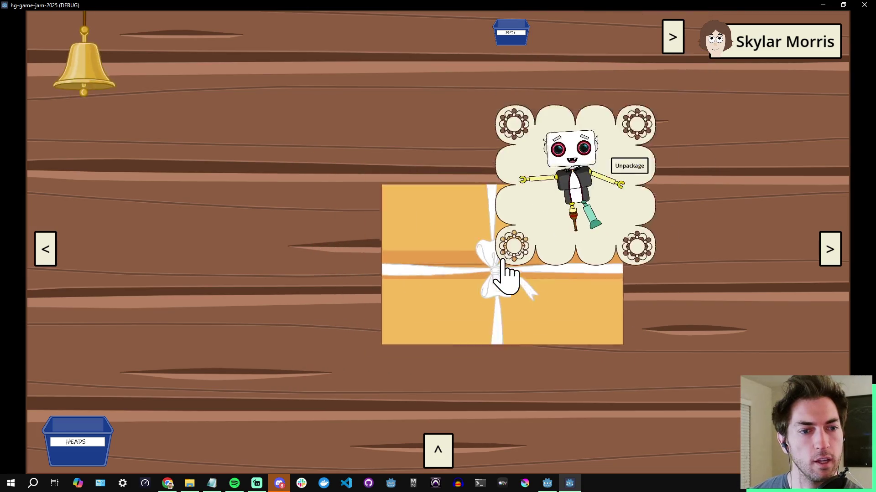
left_click(507, 276)
left_click(505, 274)
left_click(502, 264)
- Drag the tagged package left across the table, then end the day
left_click_drag(780, 47, 547, 248)
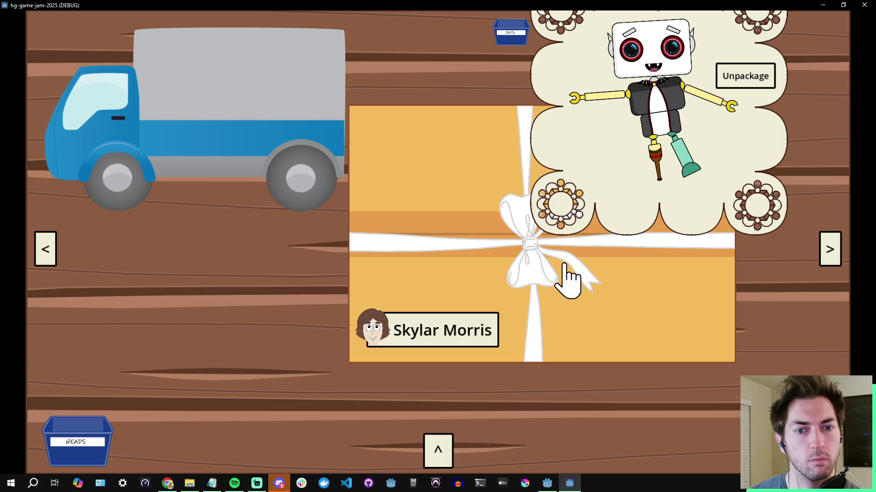
mouse_move(564, 265)
left_mouse_down()
mouse_move(488, 264)
mouse_move(434, 249)
left_mouse_up()
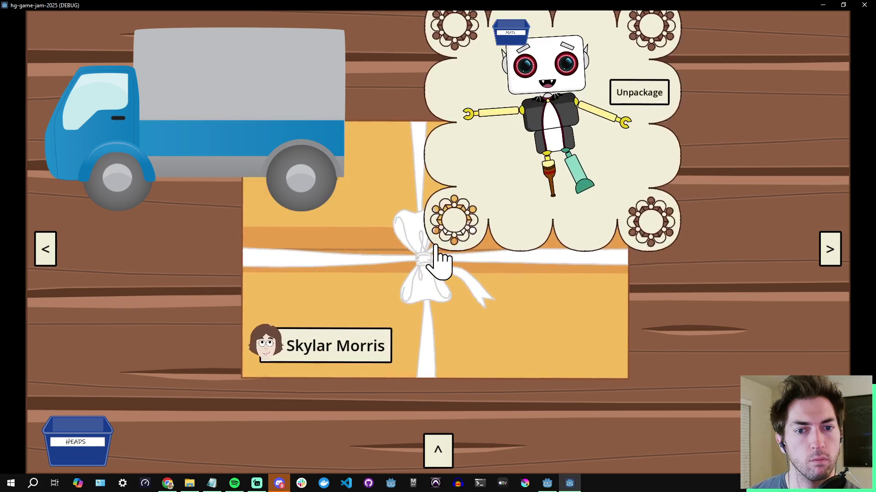
left_click(437, 449)
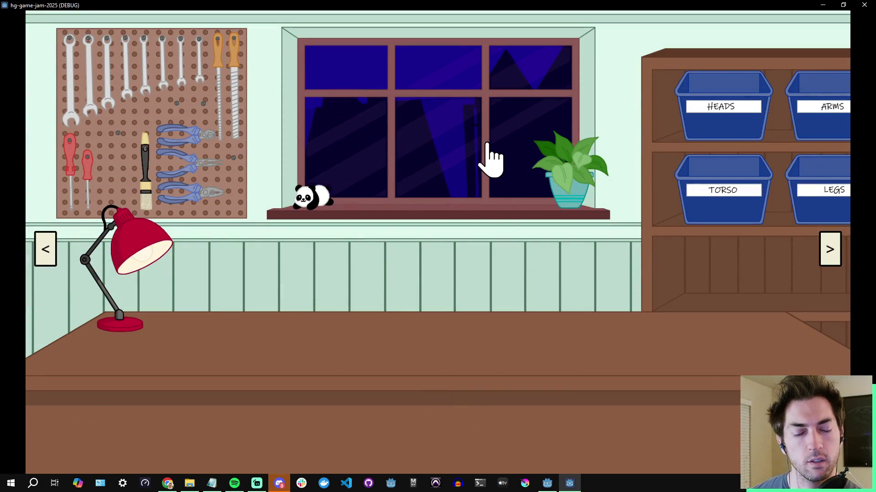
left_click(445, 373)
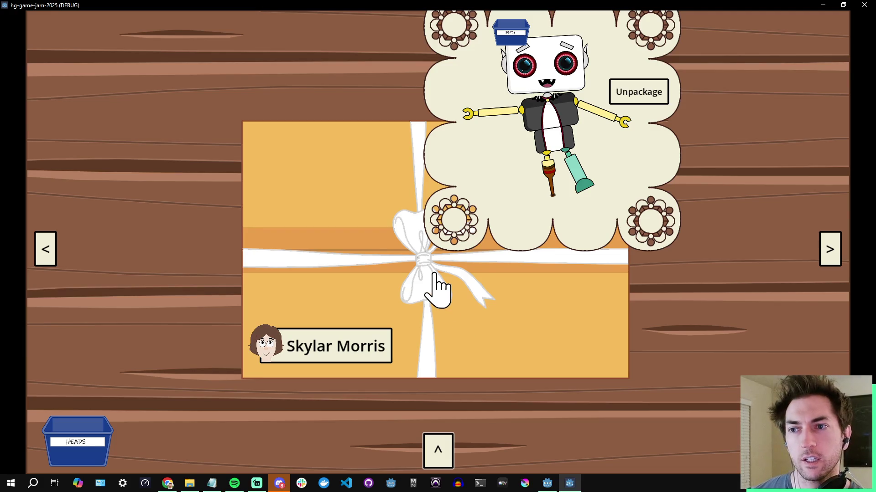
left_click(438, 451)
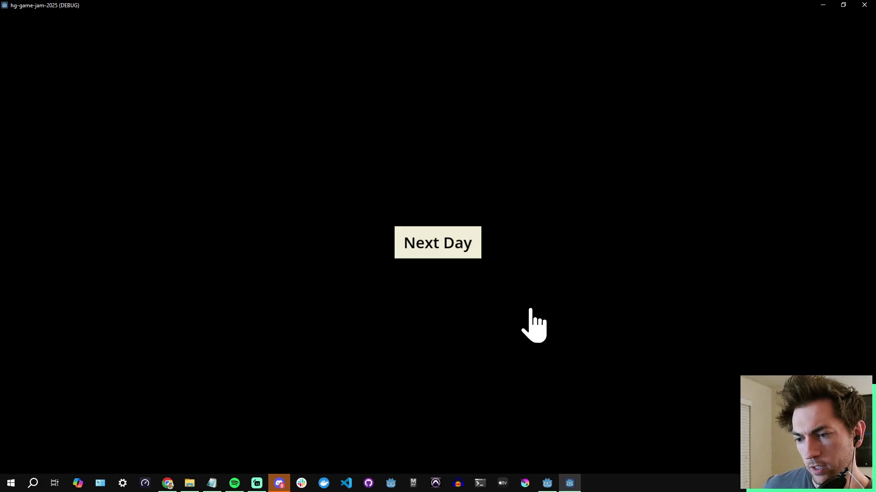
- Start the next day, go to the packaging room and pick up the package
left_click(442, 244)
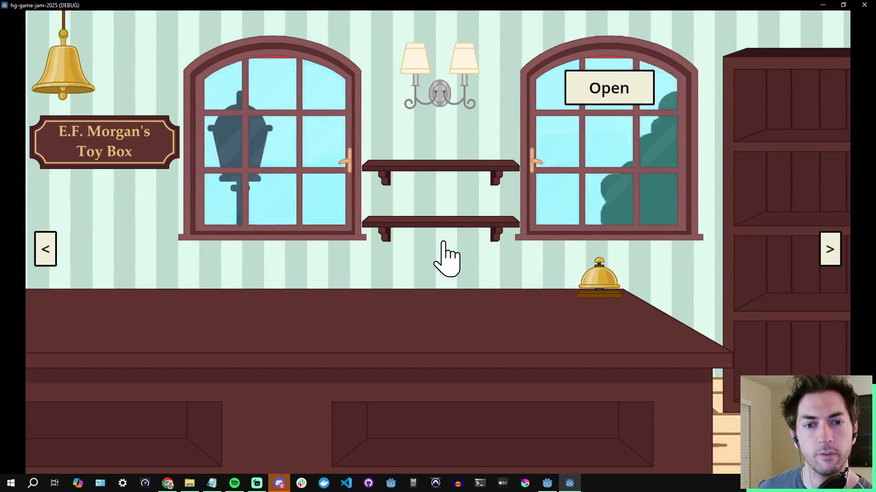
left_click(621, 101)
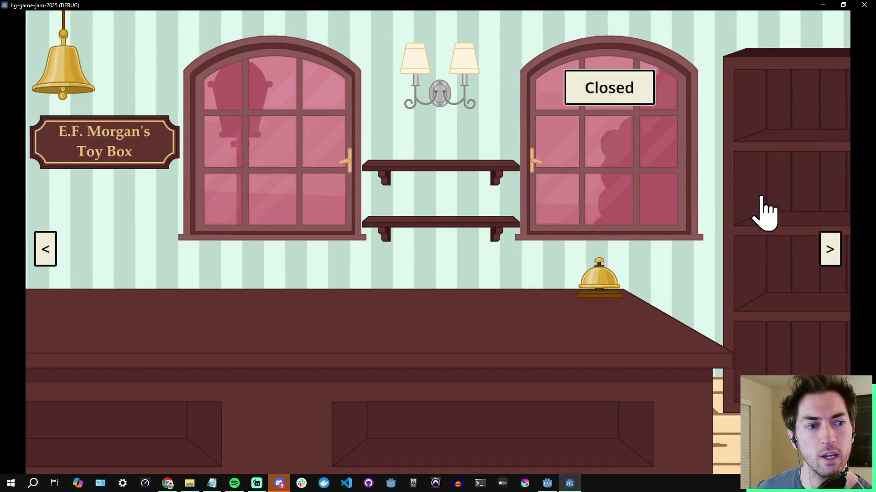
left_click(830, 249)
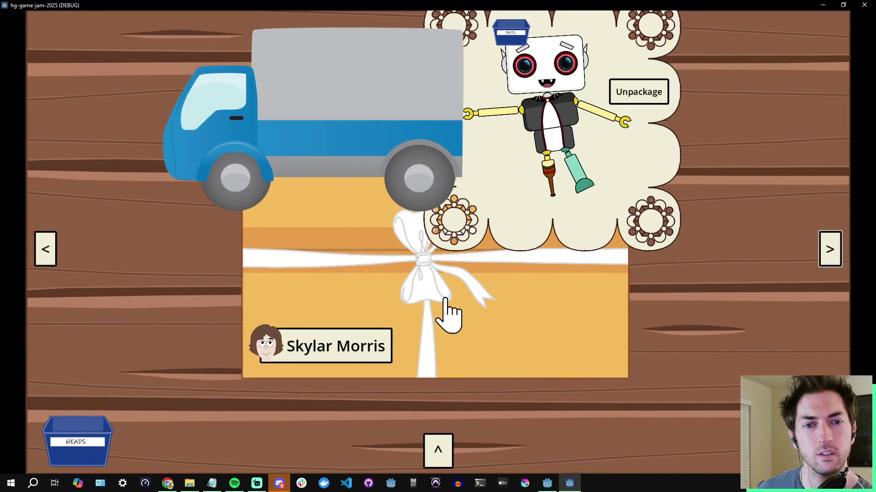
left_click(447, 310)
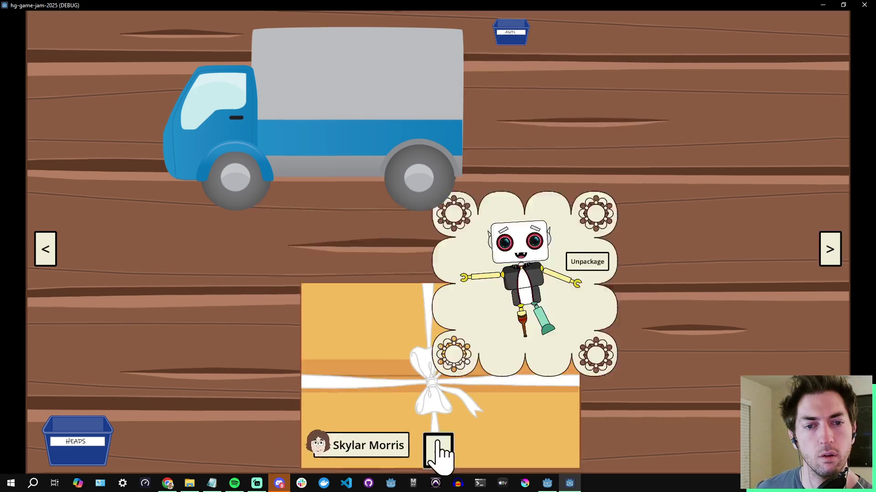
left_click(437, 449)
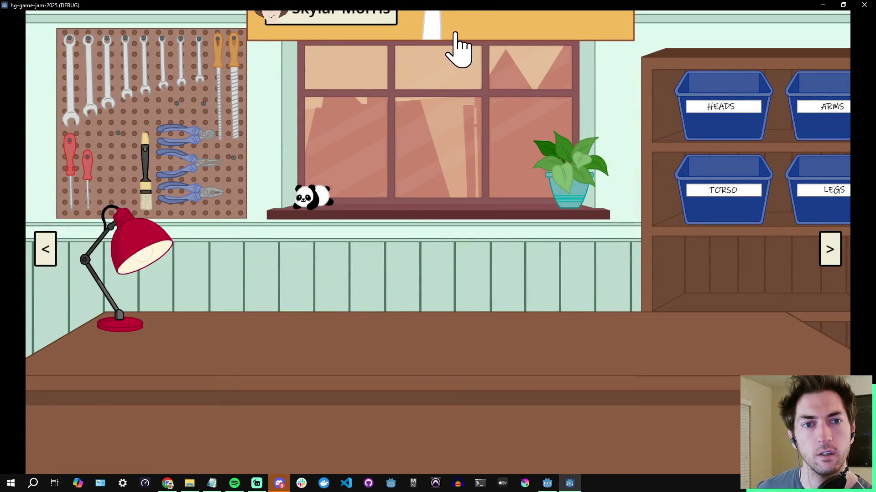
left_click(451, 50)
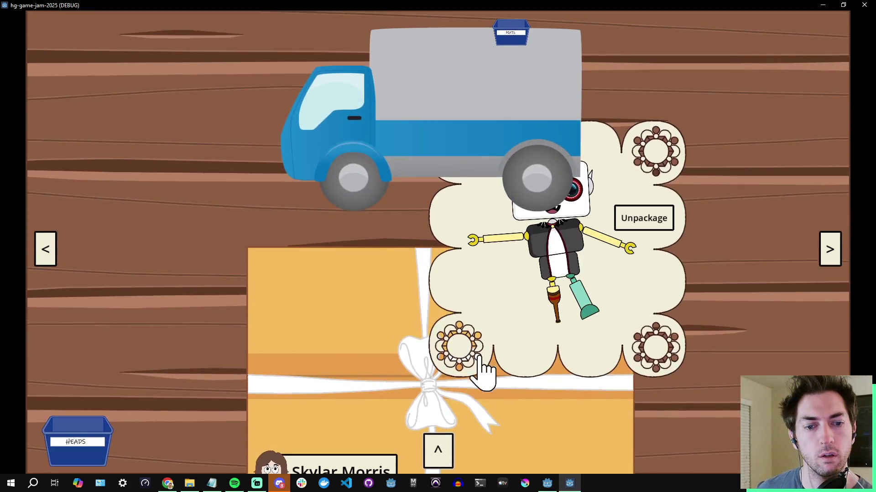
mouse_move(360, 315)
left_mouse_down()
mouse_move(352, 322)
mouse_move(435, 281)
mouse_move(430, 274)
left_mouse_up()
left_click(445, 461)
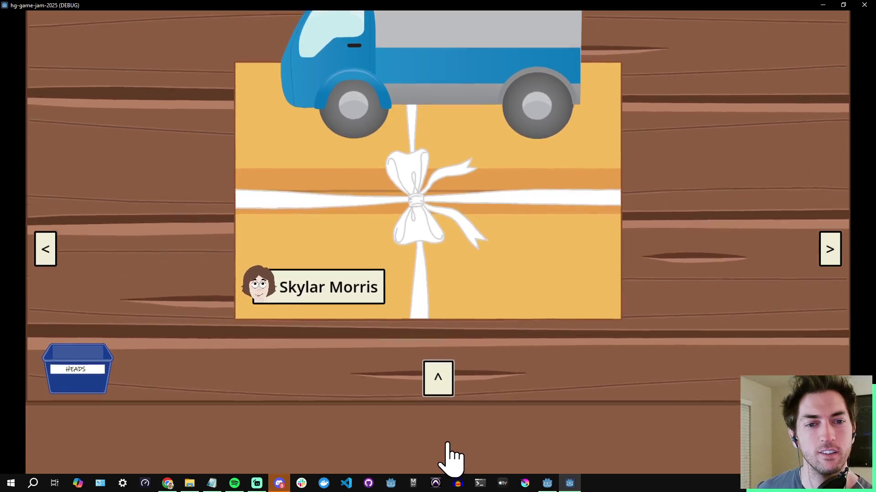
scroll(485, 381, "up", 1)
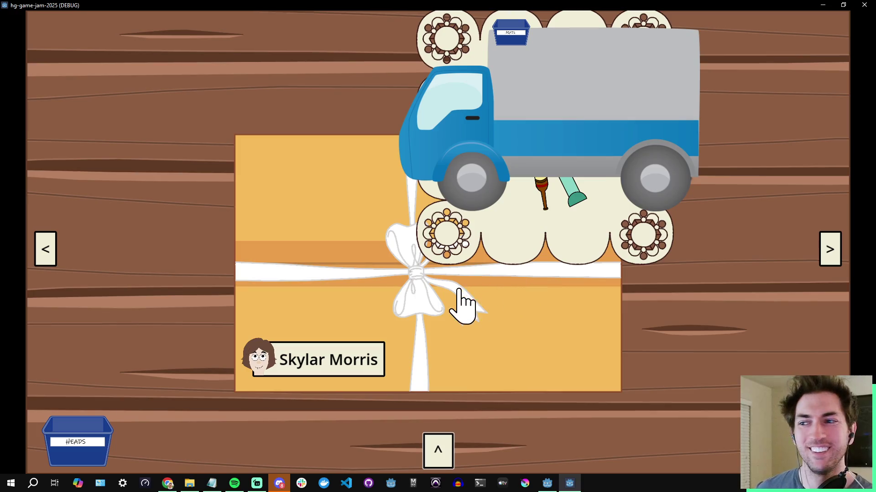
- Repeatedly drag the package onto the delivery truck, then stop the game
mouse_move(420, 312)
left_mouse_down()
mouse_move(496, 319)
mouse_move(552, 131)
left_mouse_up()
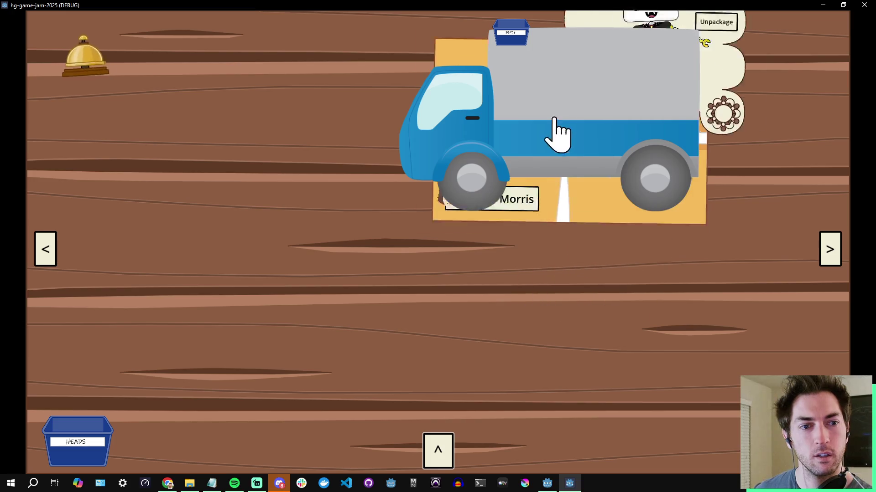
mouse_move(555, 180)
left_mouse_down()
mouse_move(726, 299)
mouse_move(589, 125)
mouse_move(583, 242)
mouse_move(747, 199)
mouse_move(602, 149)
left_mouse_up()
mouse_move(586, 127)
left_click_drag(711, 331, 561, 136)
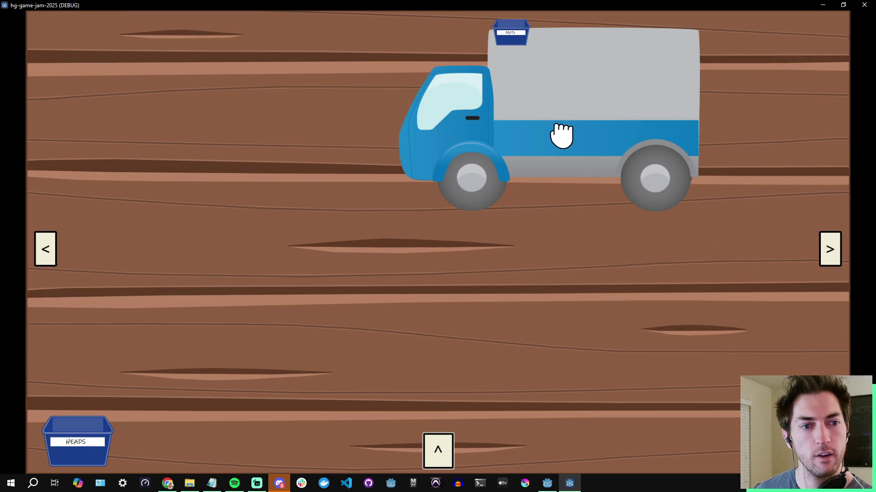
mouse_move(730, 381)
left_mouse_down()
mouse_move(556, 139)
mouse_move(600, 268)
mouse_move(742, 253)
mouse_move(541, 131)
left_mouse_up()
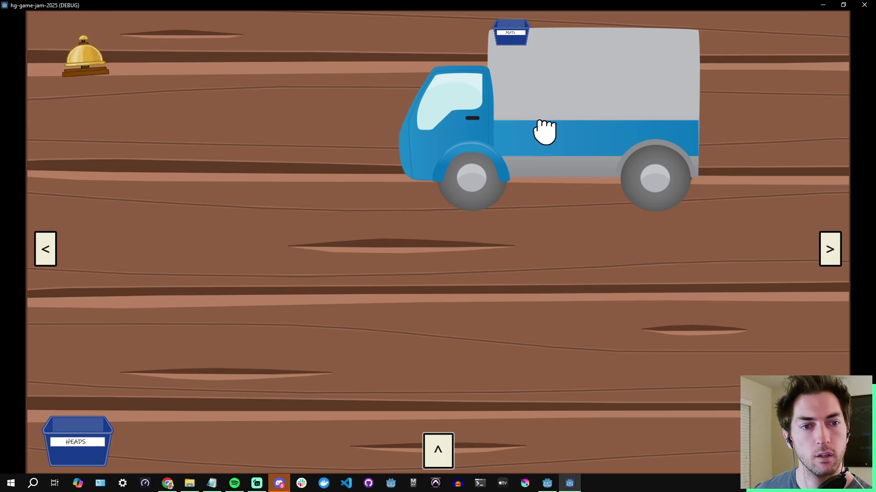
left_click_drag(742, 332, 567, 143)
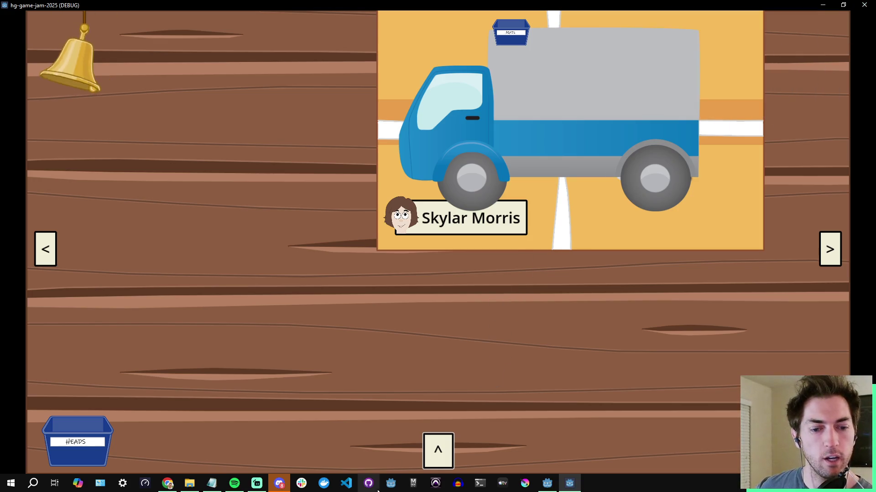
left_click(435, 452)
left_click(463, 399)
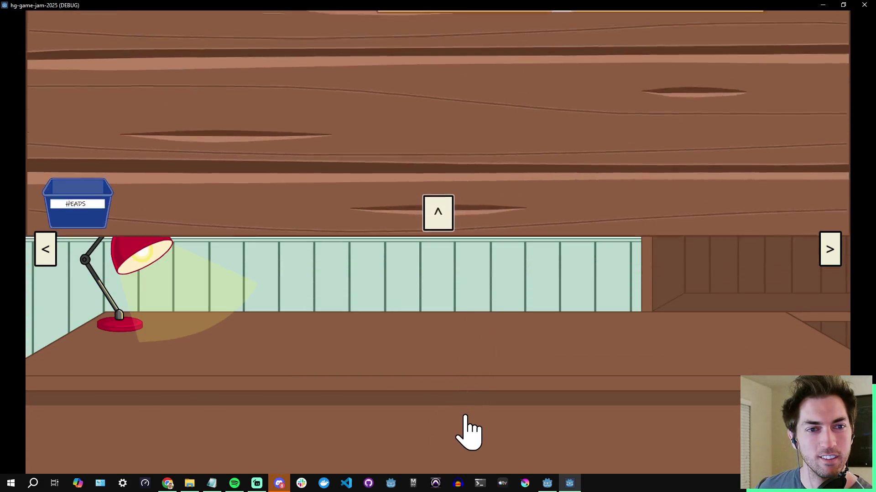
left_click(863, 4)
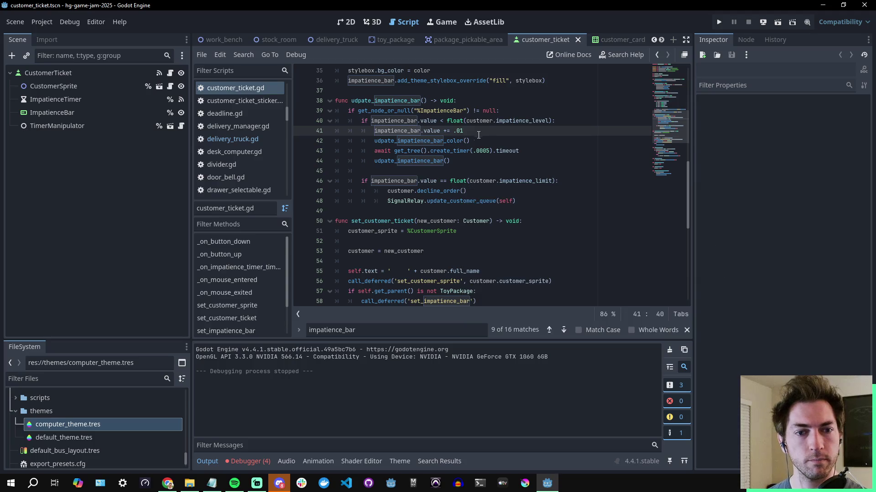
- Review line 39's %ImpatienceBar null check, then open the Debugger's Errors (4) list
left_click(489, 142)
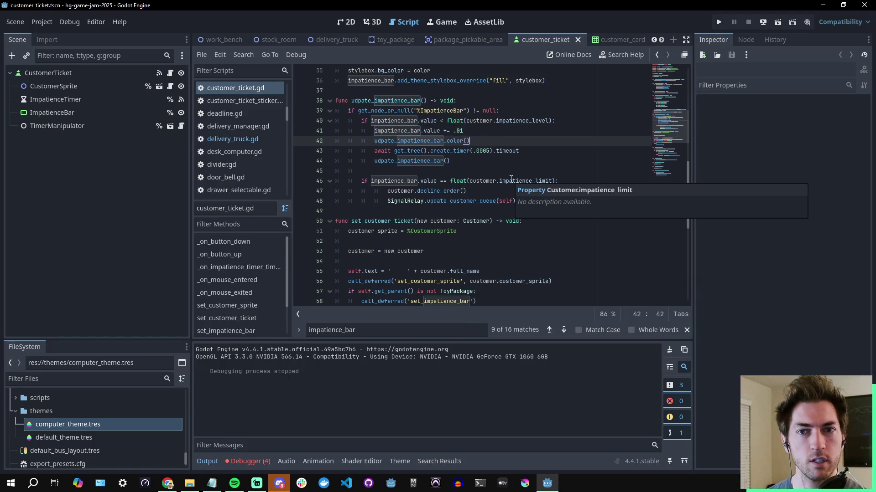
left_click(497, 121)
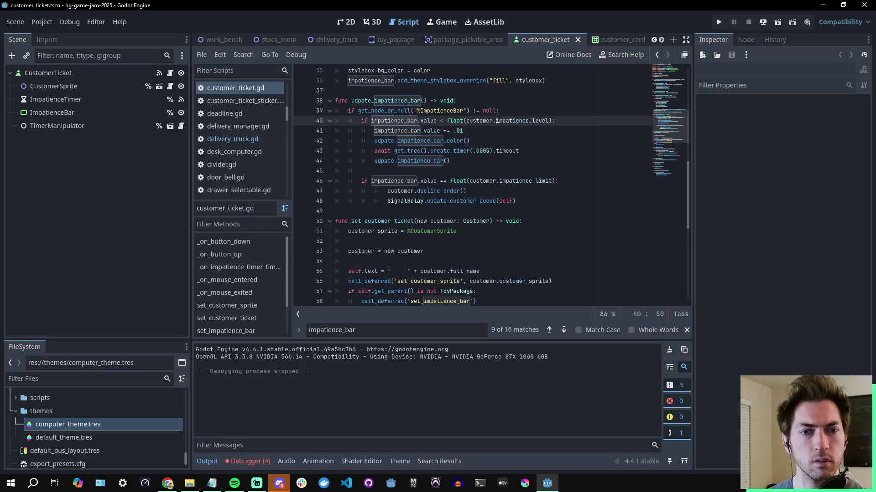
left_click(445, 110)
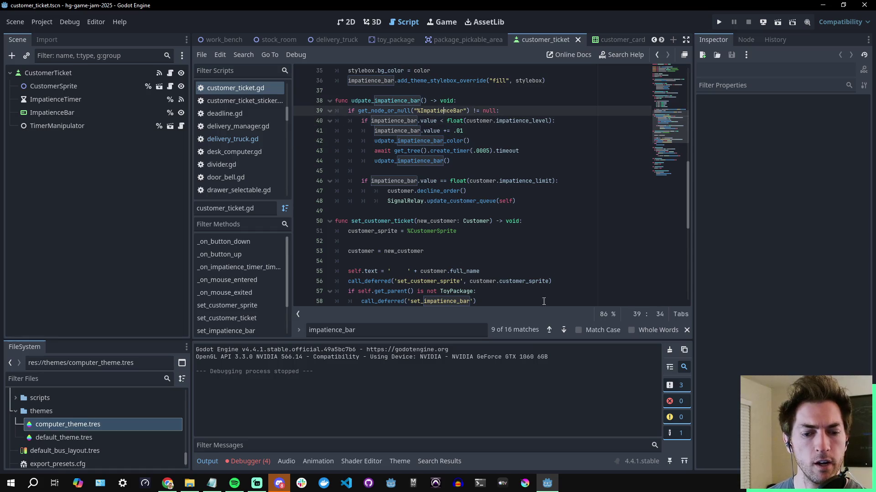
left_click(253, 462)
left_click(251, 346)
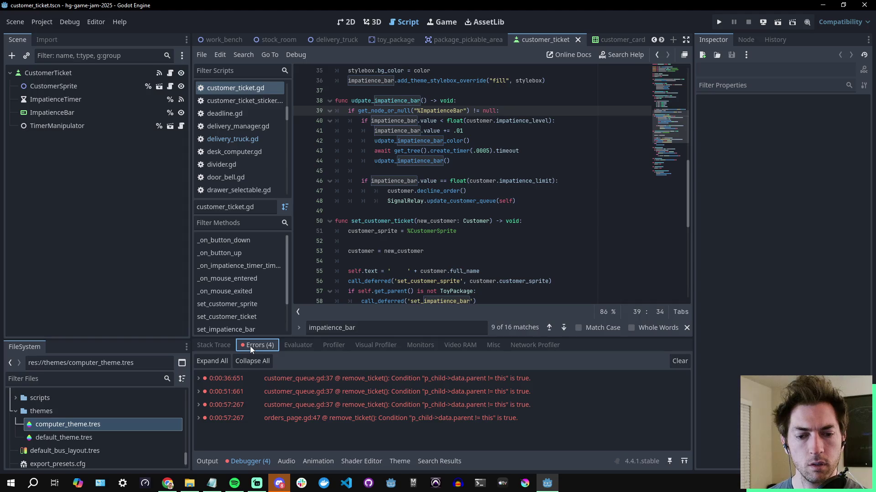
- Use Clear in the Debugger's Errors tab to remove all four remove_ticket() errors
left_click(680, 362)
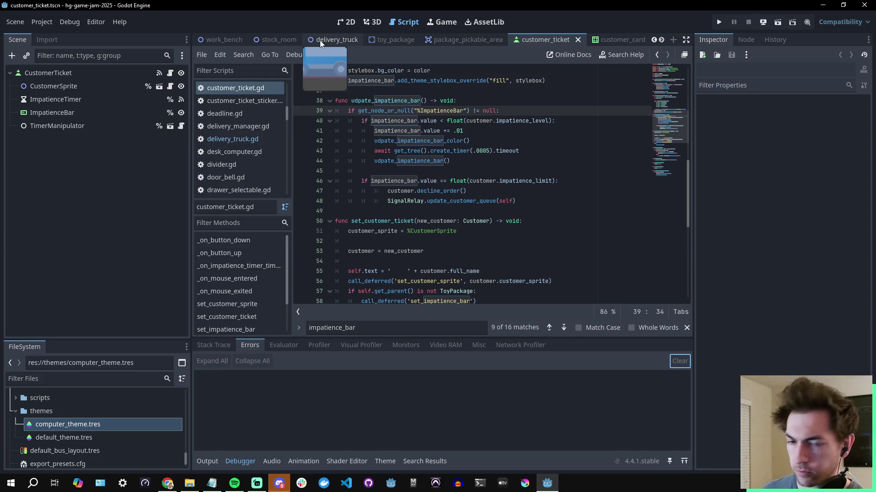
- View delivery_truck.gd, then switch to toy_package.gd at update_package_scale
left_click(526, 154)
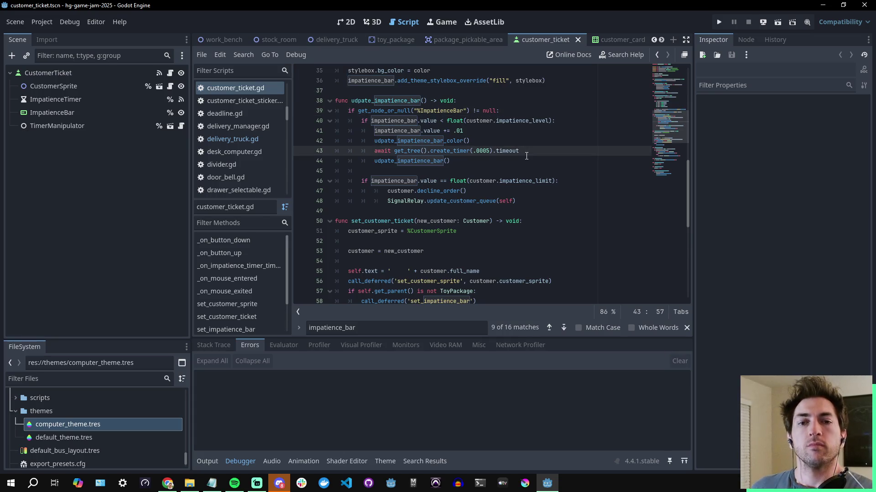
left_click(330, 42)
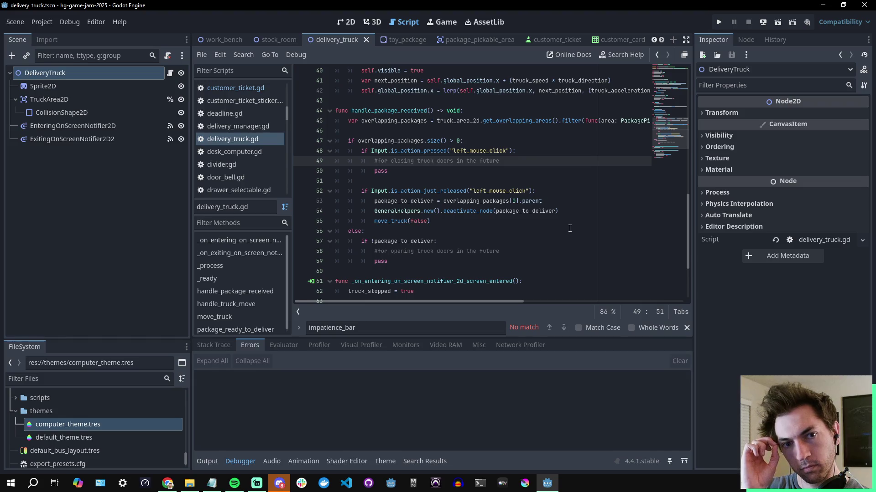
left_click(403, 39)
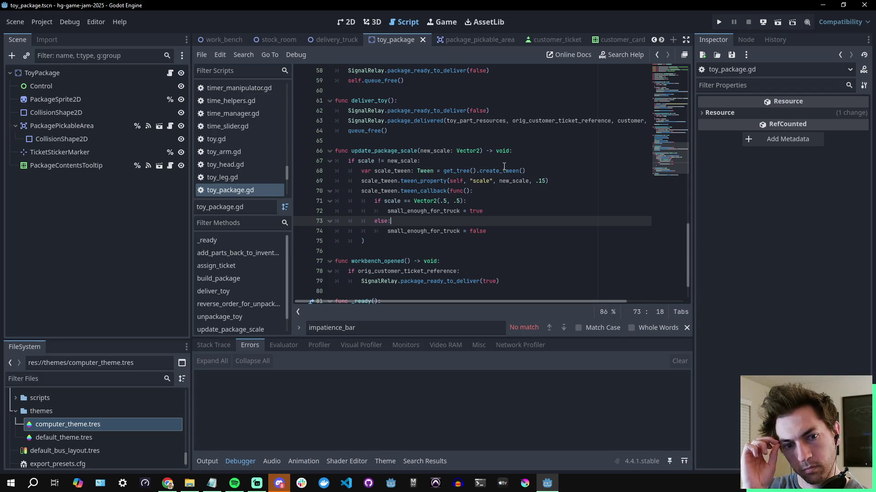
- Add print('small_enough_for_truck: ', small_enough_for_truck) after both assignments using two carets
double_click(442, 212)
left_click(500, 214)
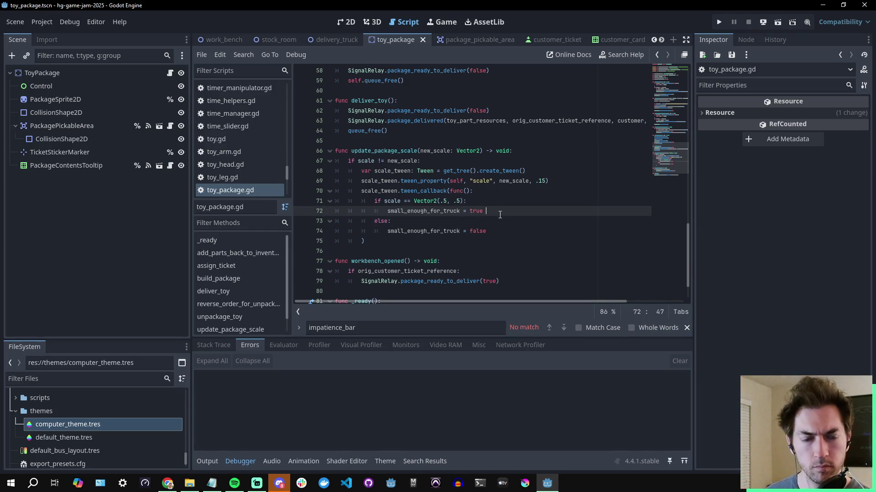
key("Return")
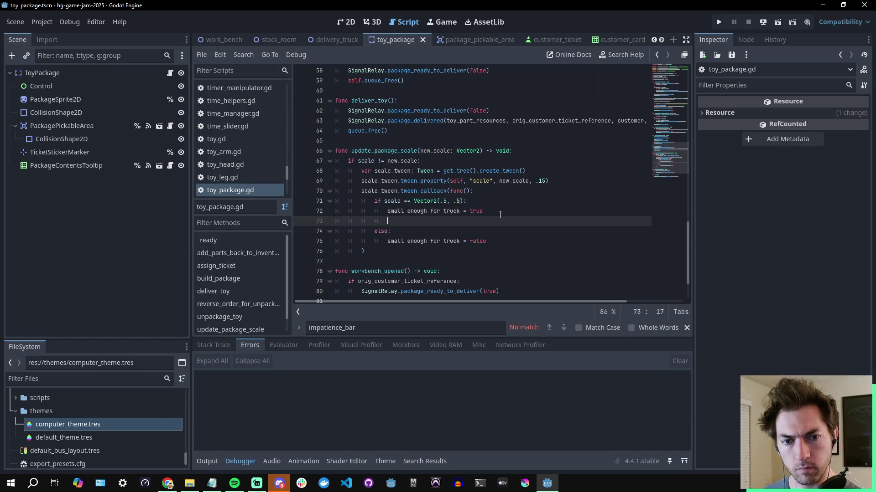
left_click(497, 243)
key("Return")
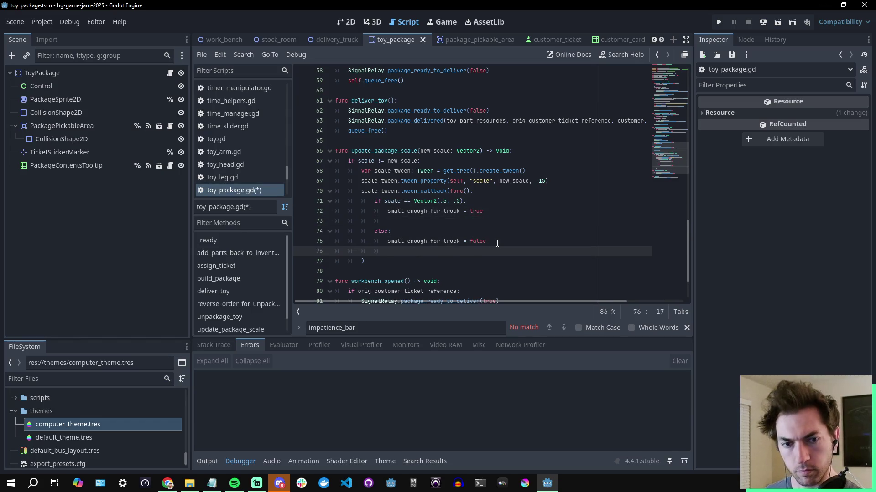
left_click(401, 221, "alt")
type("print(")
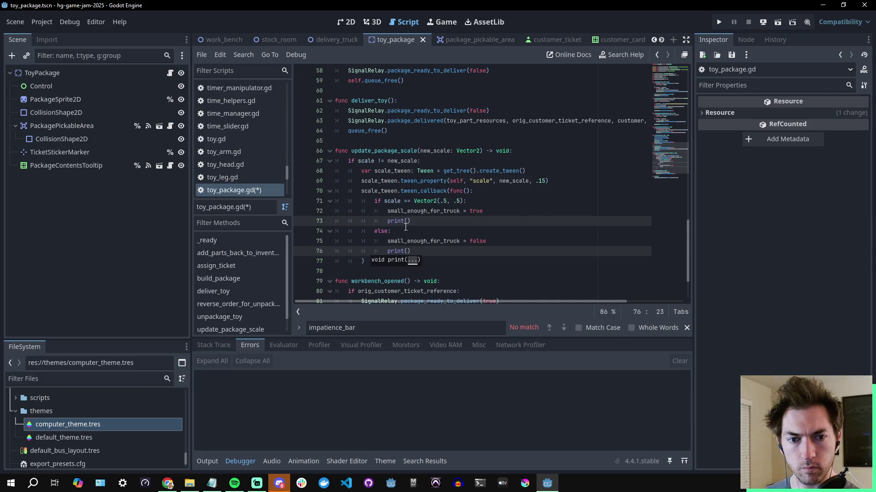
type("small_enough_for_truck")
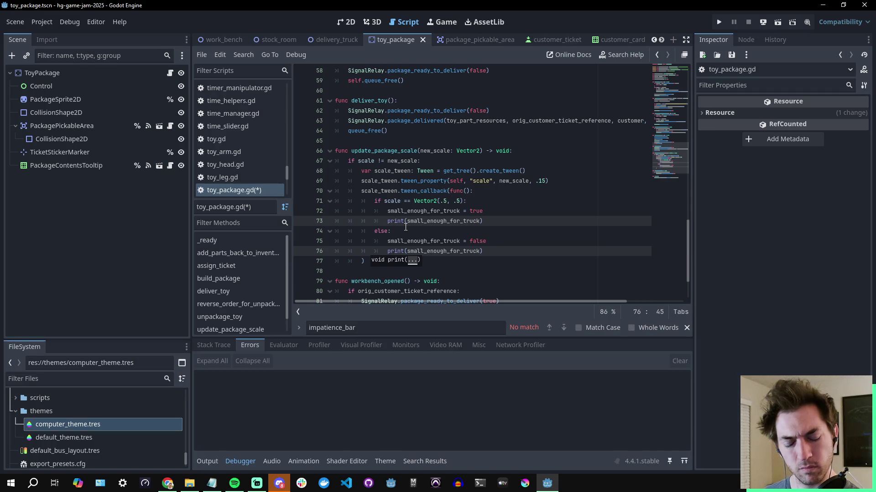
key("ctrl+shift+Left")
type("'small_enough_for_truck")
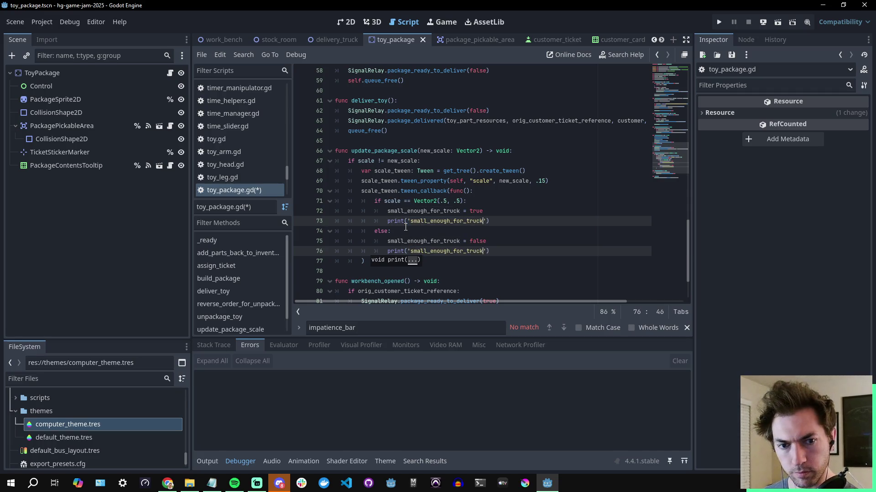
type(": '")
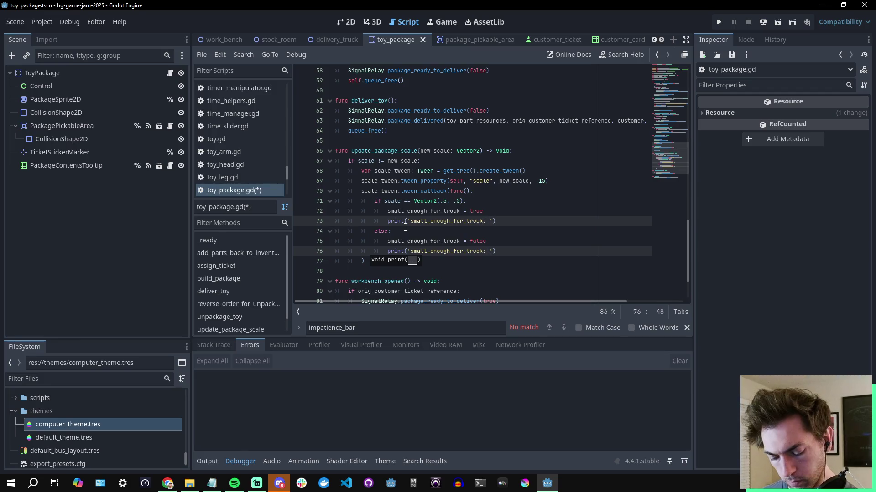
type(", small_enough_for_truck")
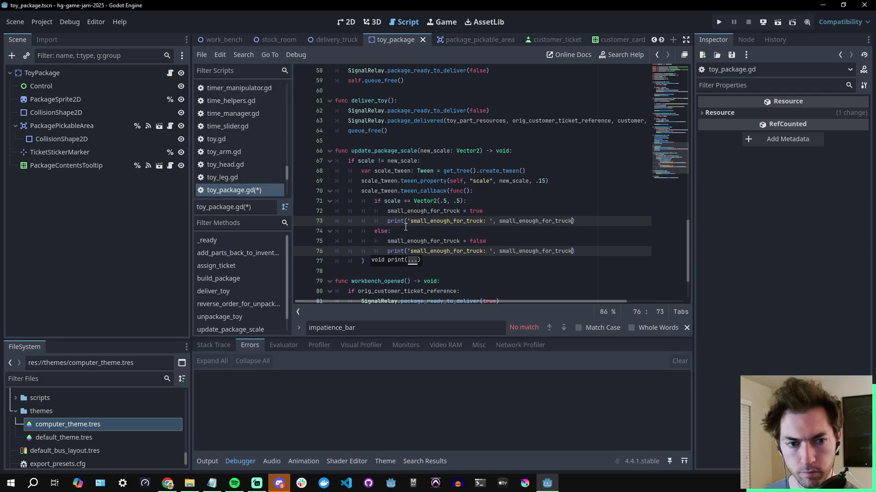
left_click(541, 205)
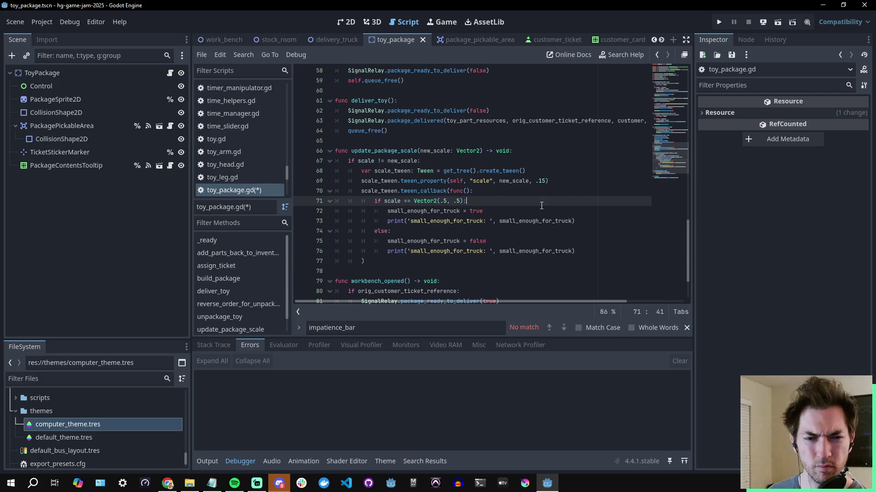
- Save toy_package.gd and go back to delivery_truck.gd's handle_package_received
key("ctrl+s")
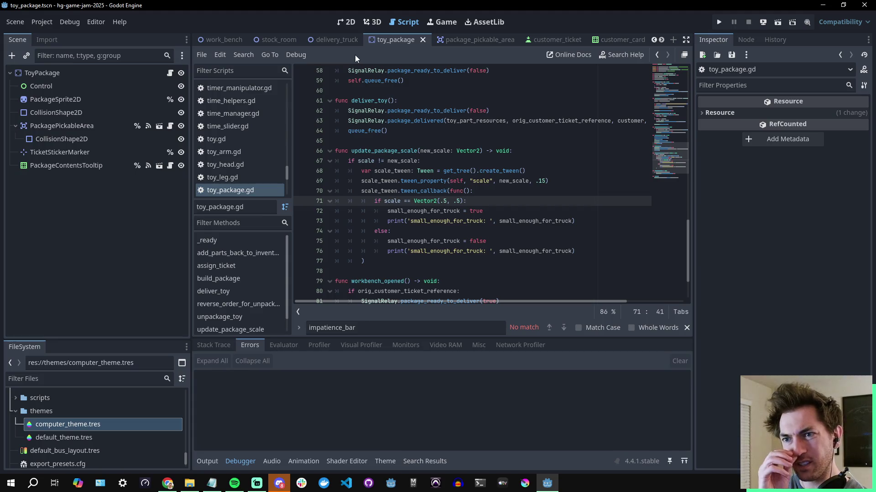
left_click(319, 40)
left_click(553, 171)
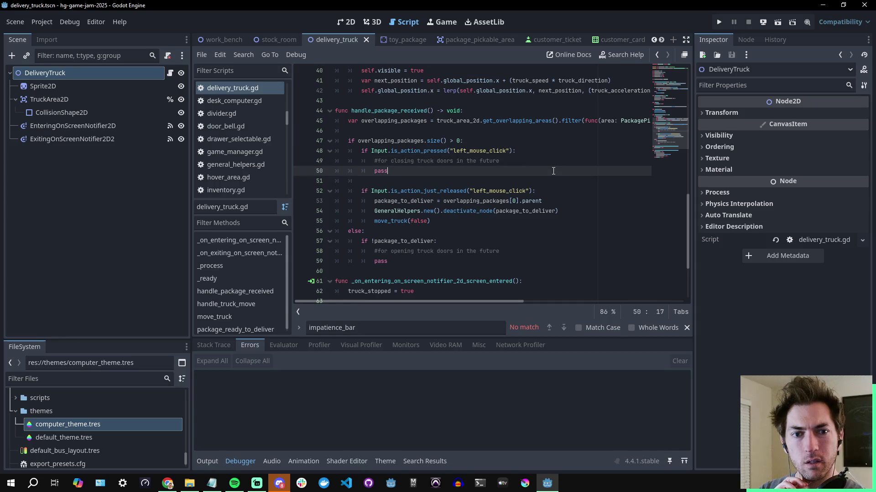
key("ctrl+s")
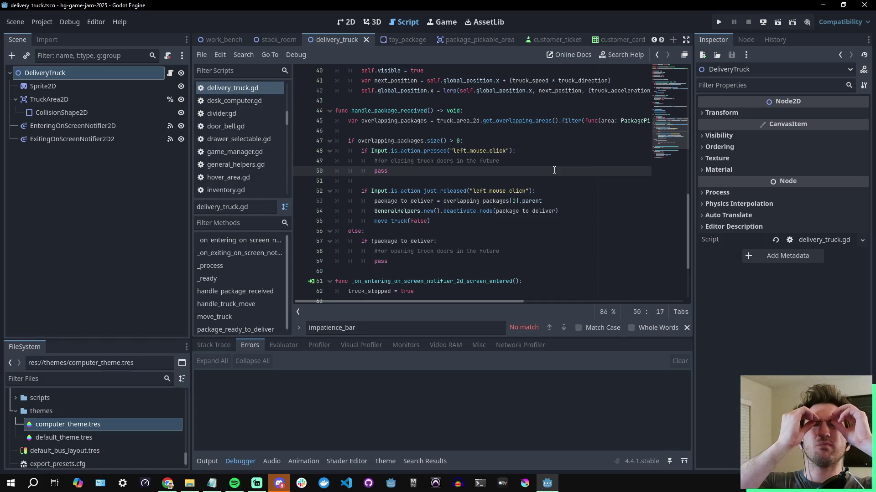
- Run the project so the toy shop counter with the Open sign appears
key("ctrl+s")
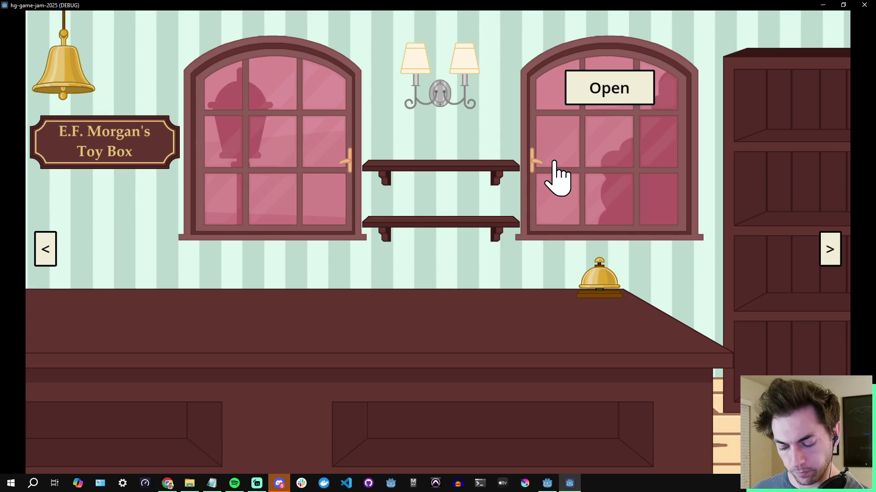
- Close the shop and take a green and a yellow arm from the workbench parts bins
left_click(615, 97)
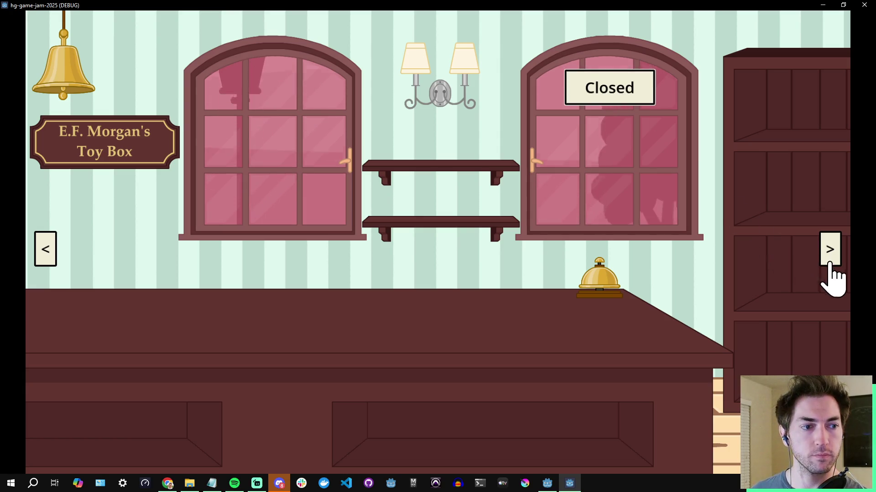
left_click(827, 264)
left_click(674, 367)
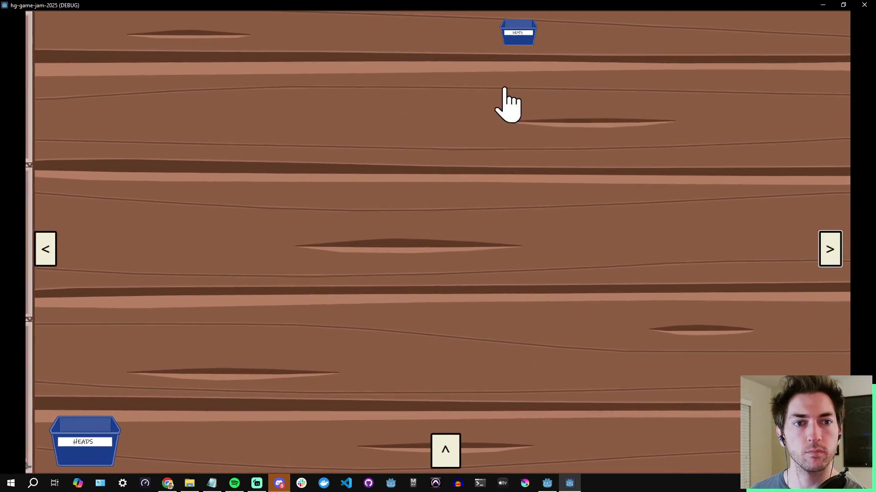
left_click(519, 32)
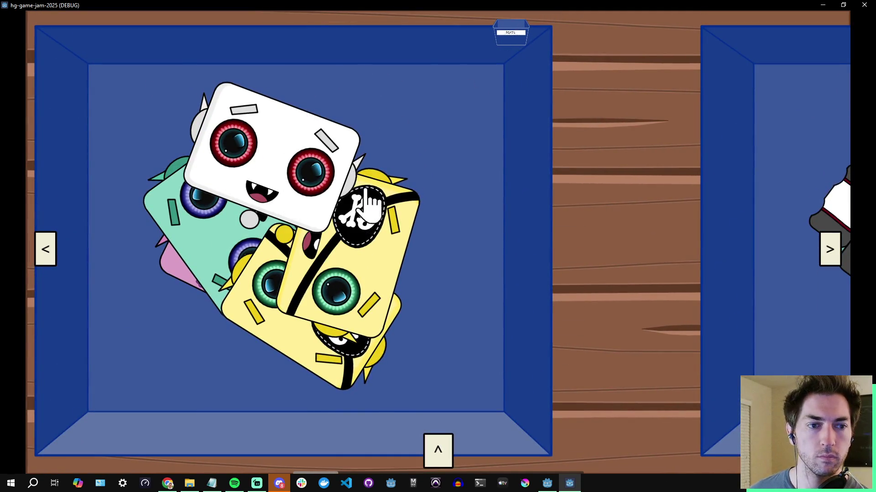
key("Right")
key("Right")
left_click(598, 165)
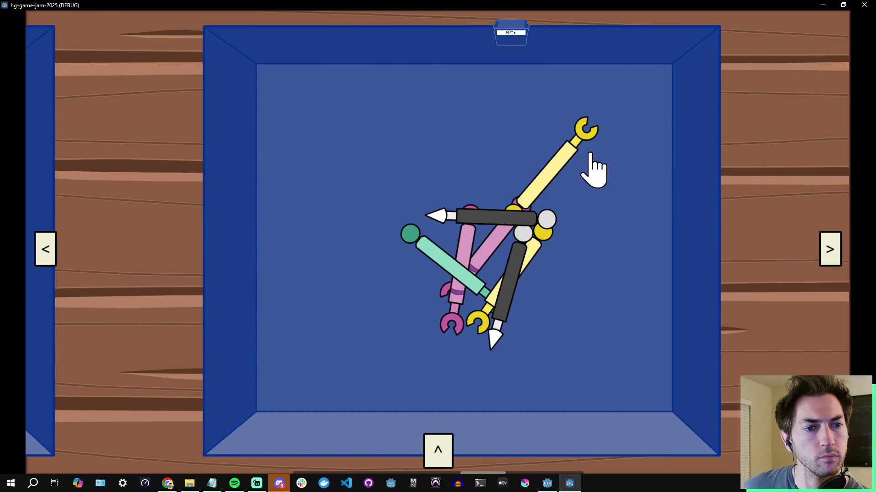
left_click(588, 155)
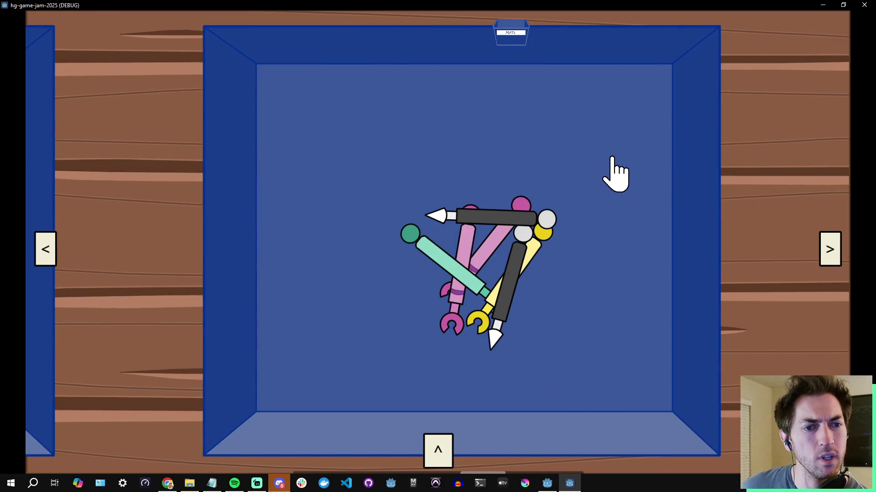
key("Right")
left_click(511, 40)
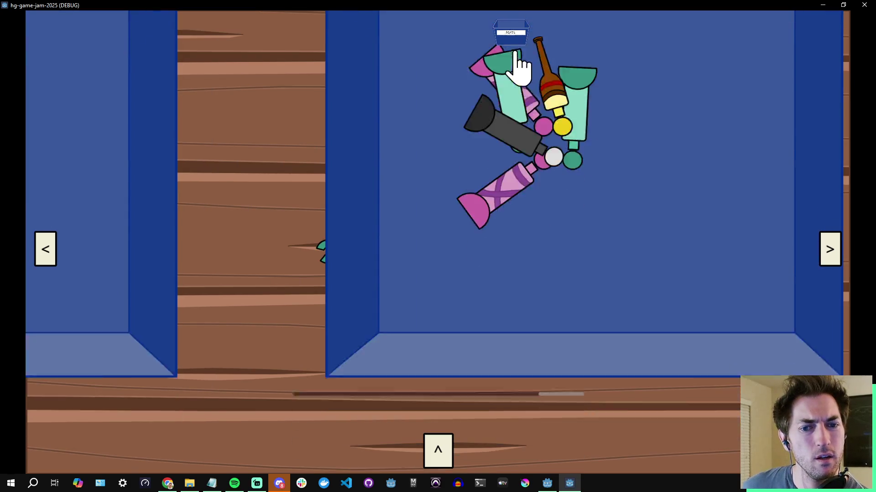
- Assemble head, torso, legs and both arms into a robot and package it
mouse_move(453, 248)
left_mouse_down()
mouse_move(178, 253)
mouse_move(249, 241)
mouse_move(296, 90)
mouse_move(306, 125)
left_mouse_up()
mouse_move(539, 196)
left_mouse_down()
mouse_move(518, 160)
mouse_move(362, 239)
mouse_move(336, 231)
left_mouse_up()
mouse_move(445, 195)
left_mouse_down()
mouse_move(451, 342)
mouse_move(397, 372)
mouse_move(390, 360)
left_mouse_up()
mouse_move(417, 276)
left_mouse_down()
mouse_move(314, 348)
mouse_move(317, 339)
left_mouse_up()
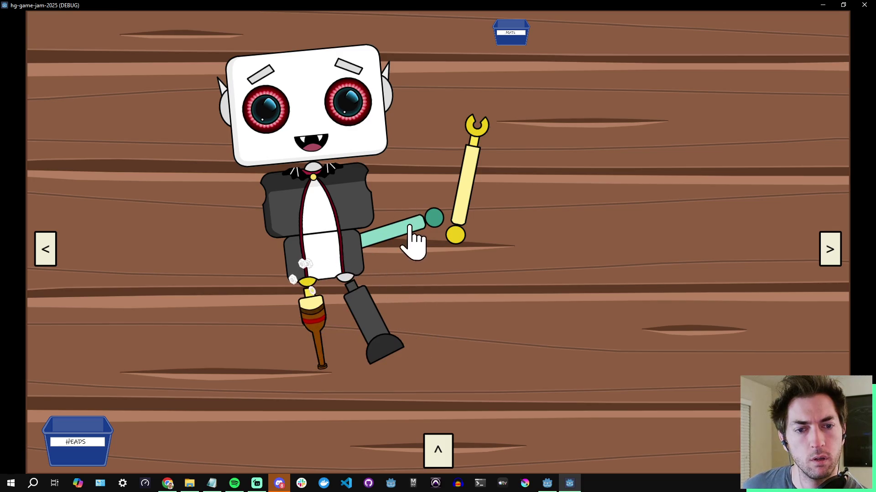
left_click_drag(412, 242, 242, 227)
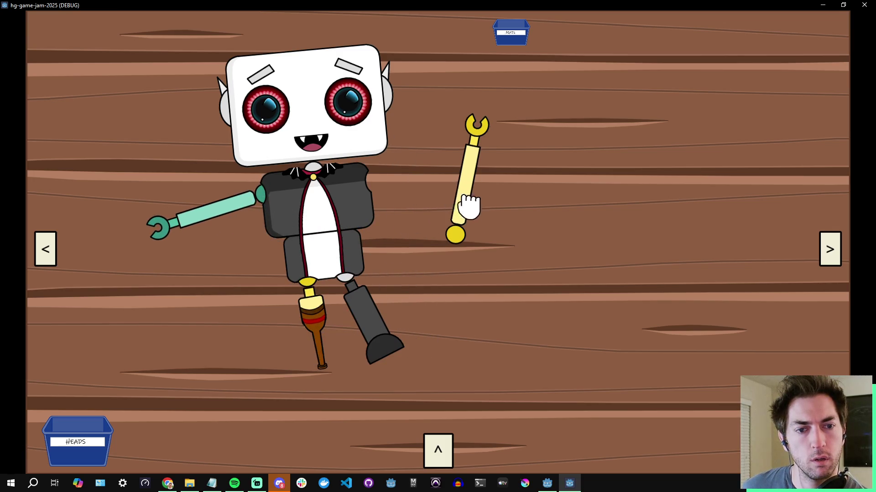
left_click_drag(471, 209, 378, 155)
left_click(419, 57)
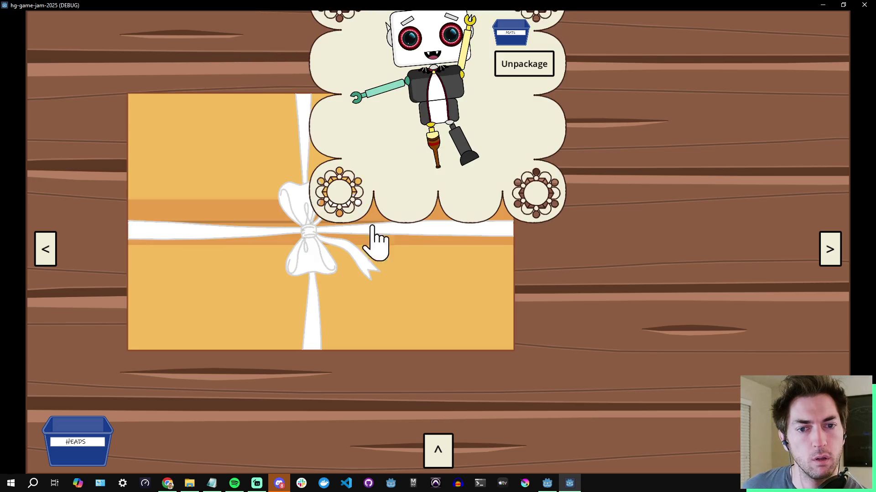
- Check the packaged robot, then accept the waiting customer's order at the counter
left_click(532, 267)
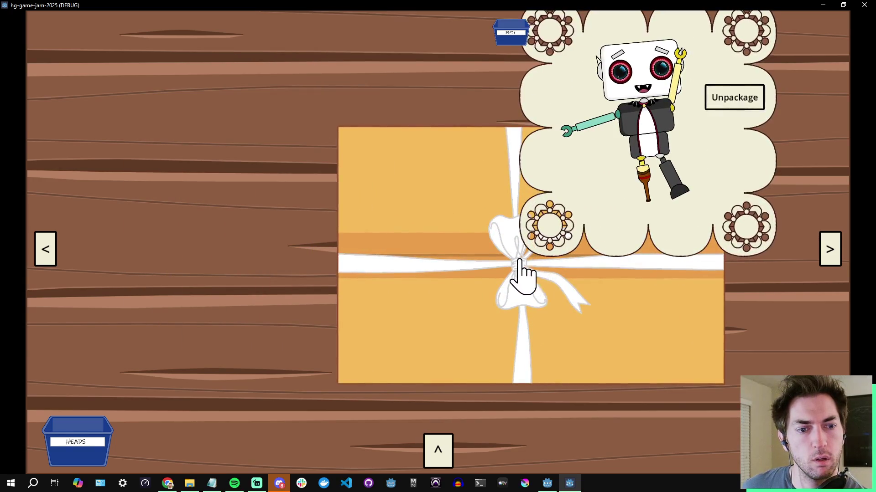
left_click(520, 265)
left_click(522, 266)
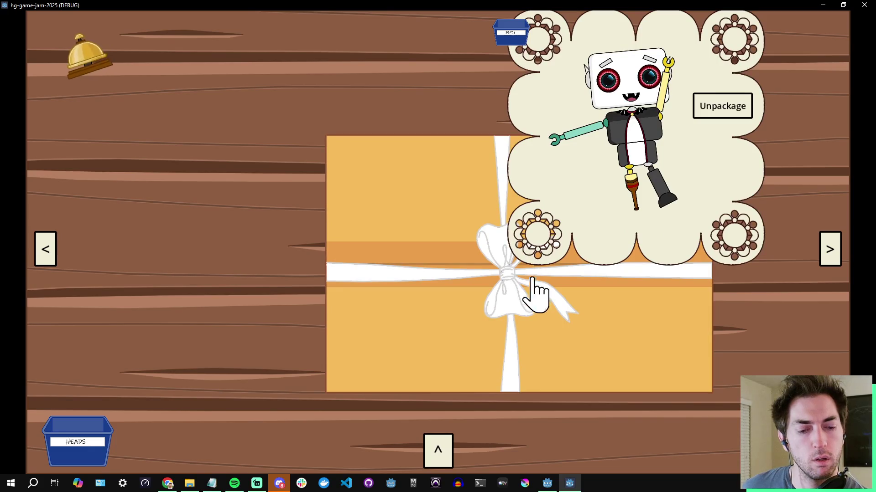
left_click(46, 251)
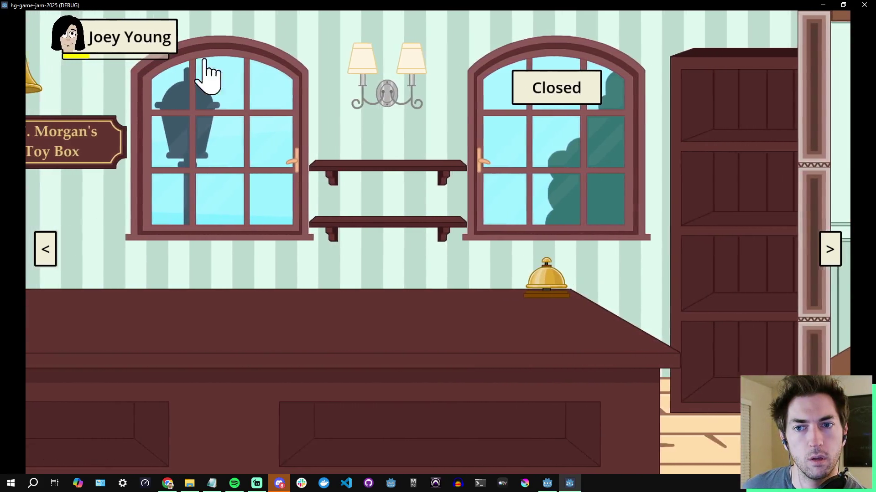
left_click(221, 64)
left_click(490, 137)
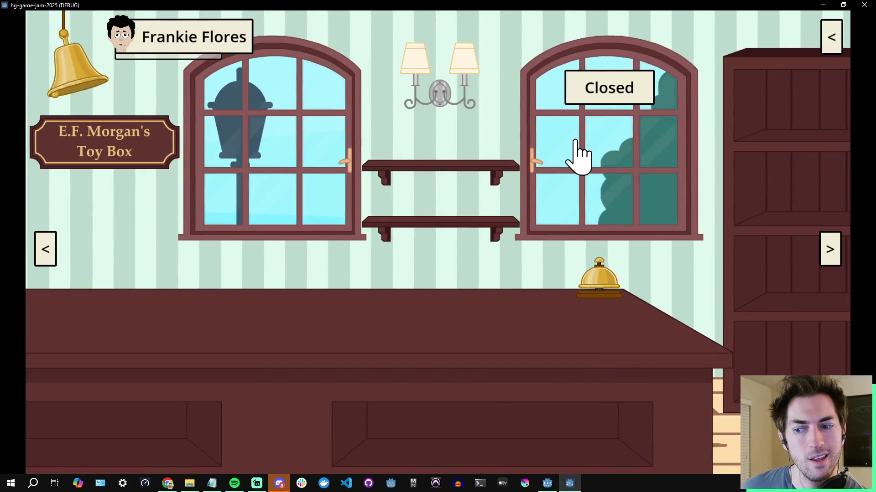
- Attach the customer card to the package in the top-down package view
left_click(831, 251)
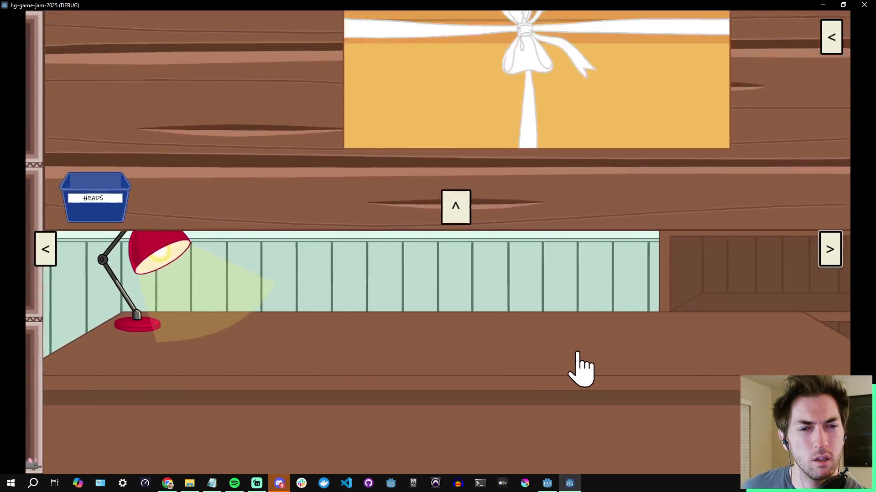
left_click(580, 369)
left_click(827, 37)
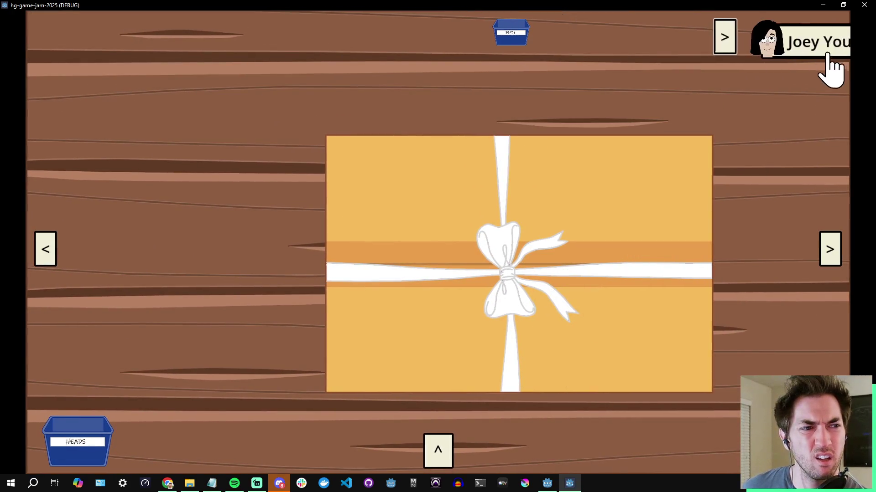
left_click_drag(685, 152, 511, 351)
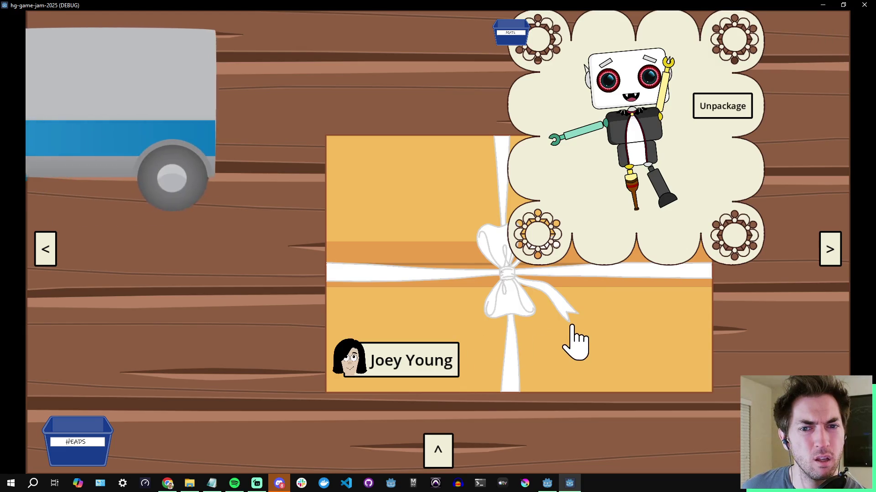
- Shrink the tagged package beside the truck and return to the Godot editor
left_click(438, 445)
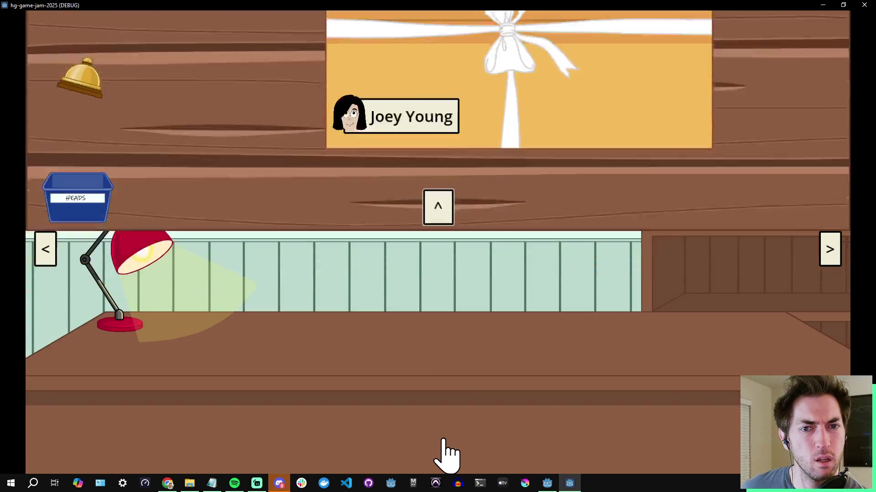
left_click(443, 382)
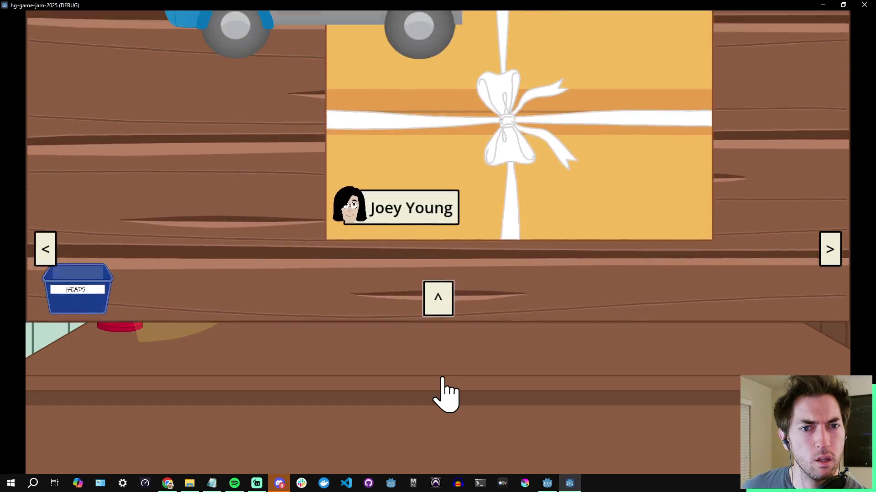
left_click(440, 442)
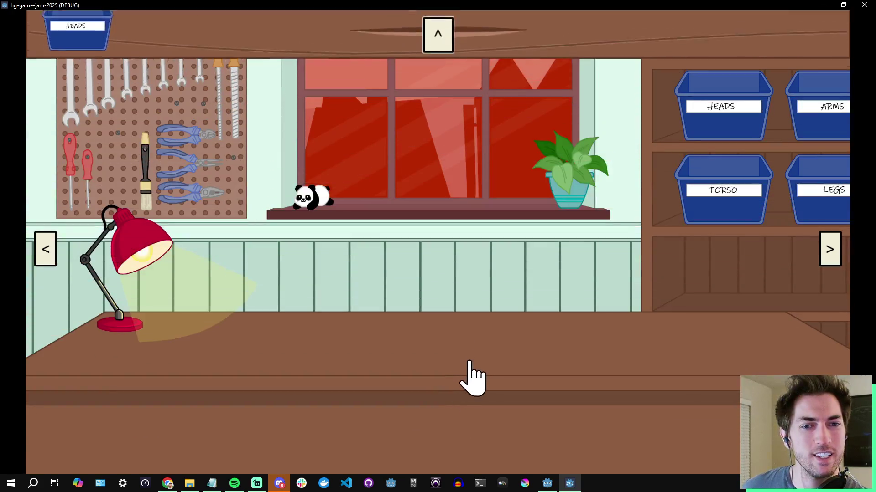
left_click(470, 365)
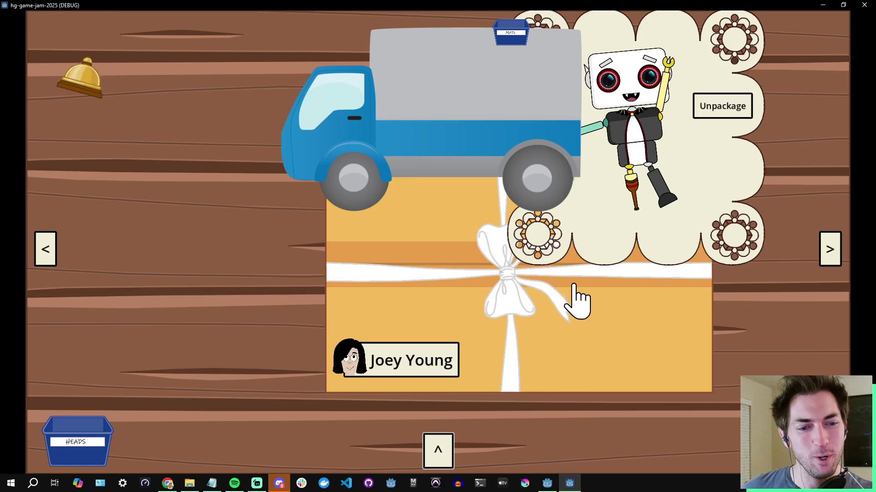
left_click(499, 301)
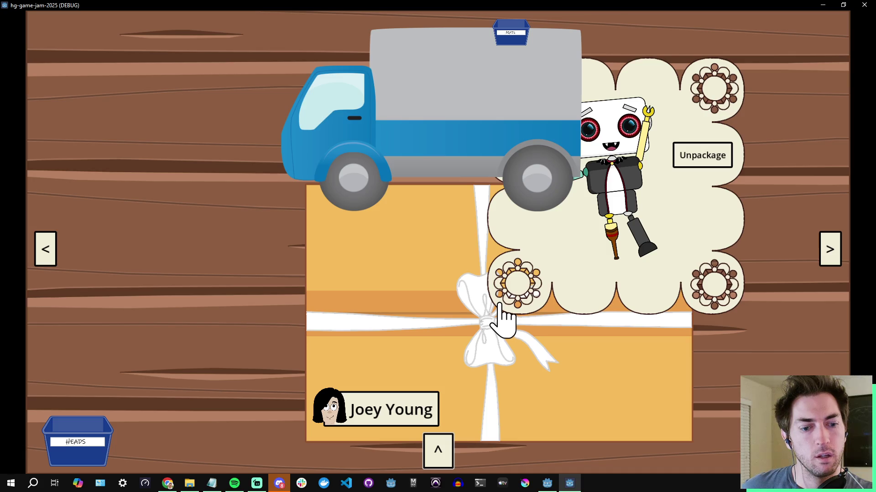
left_click(548, 482)
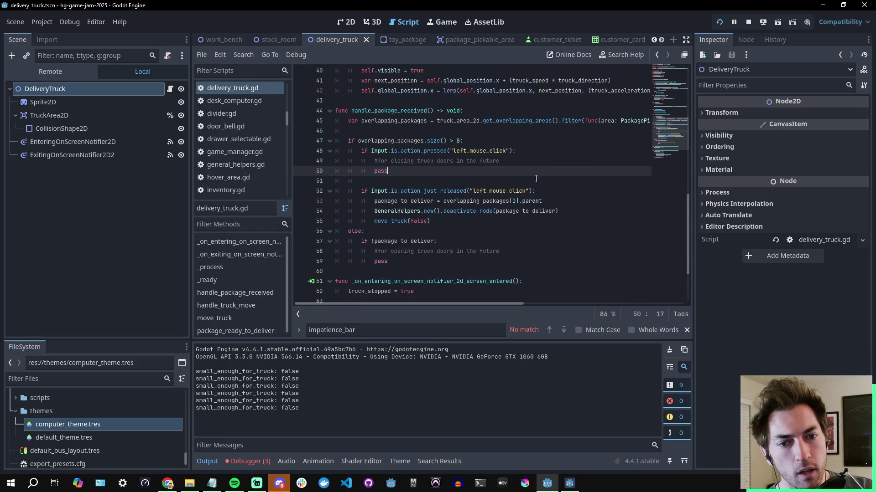
- Open toy_package.gd and inspect new_scale in update_package_scale's tween_property line 69
left_click(398, 43)
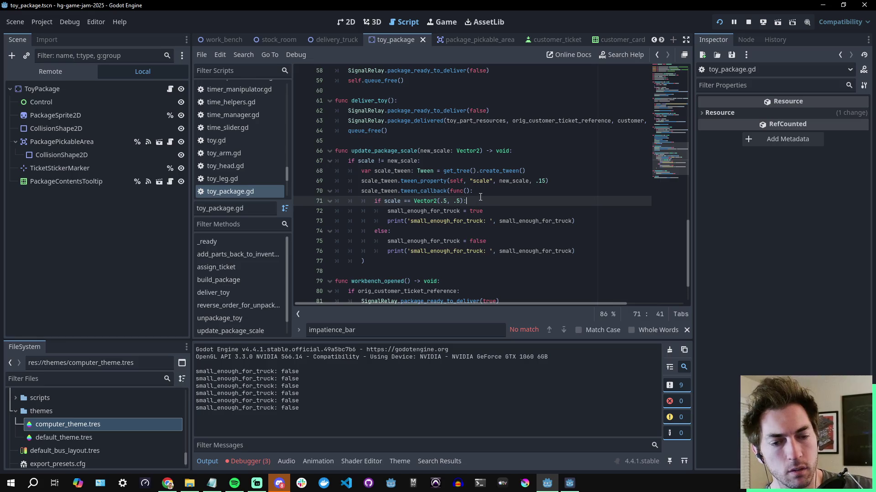
left_click(503, 181)
key("Right")
key("Right")
key("Right")
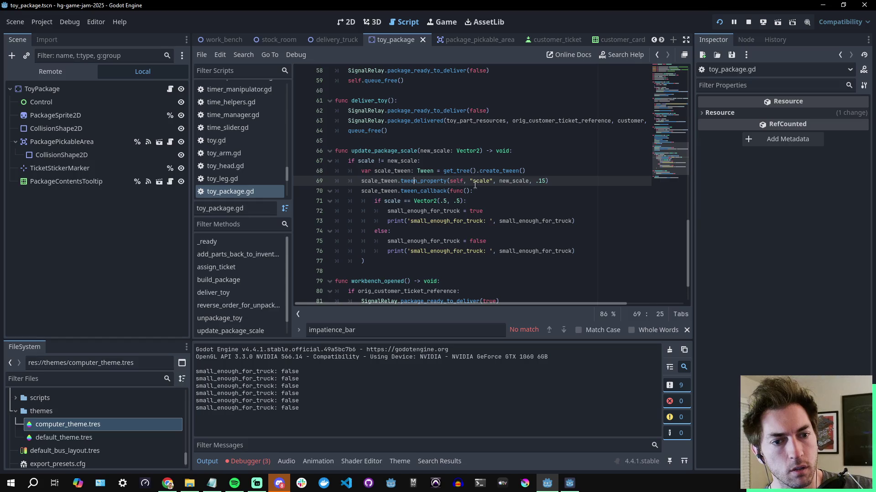
double_click(510, 181)
key("Left")
key("Left")
key("Left")
key("Right")
key("Right")
key("Right")
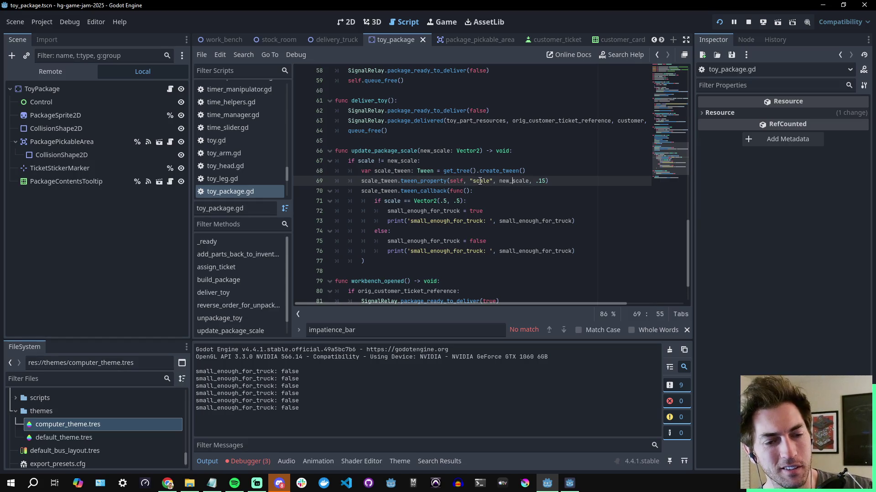
- Look up the documentation for the 'scale' property, then stop the running game with F8
key("Left")
key("Left")
key("Left")
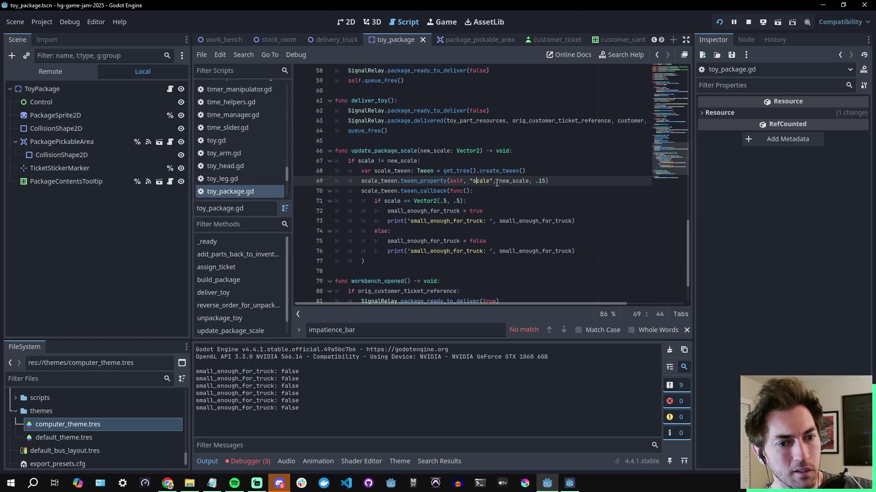
key("Right")
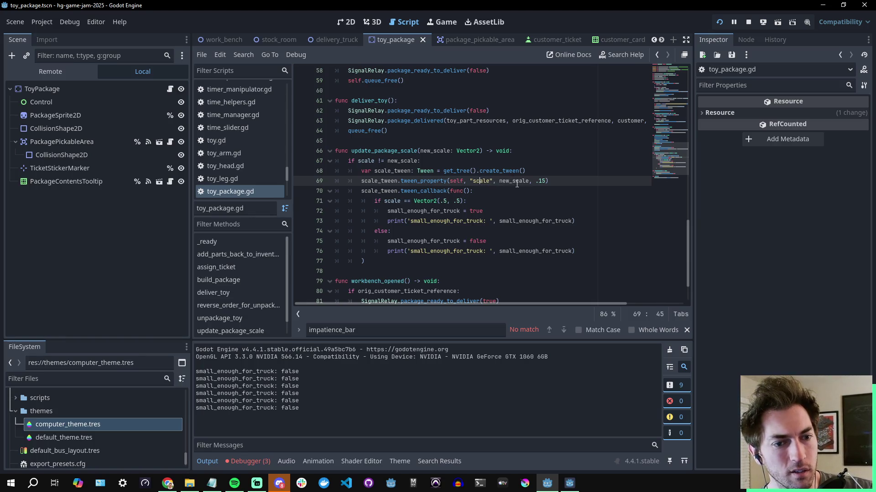
left_click(481, 182)
key("Right")
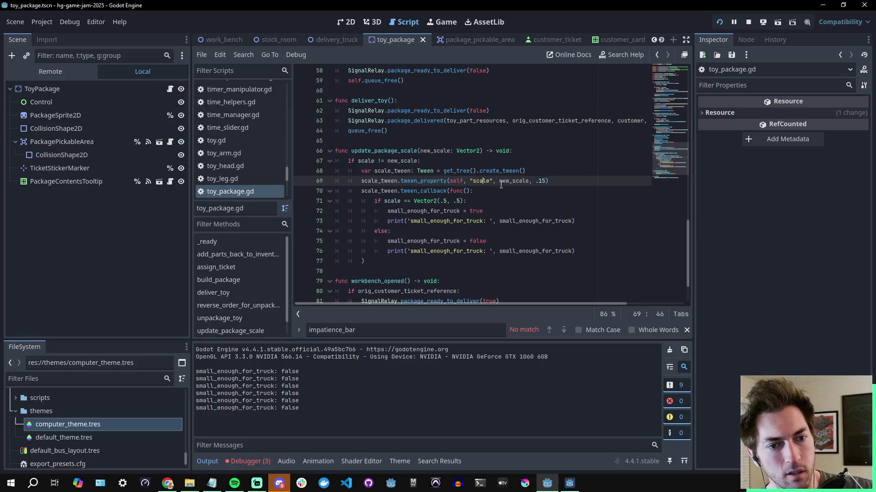
mouse_move(484, 183)
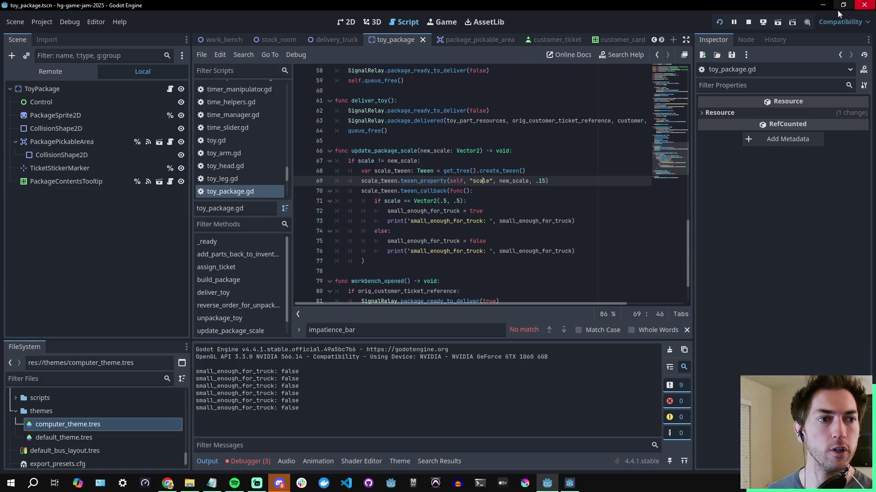
key("F8")
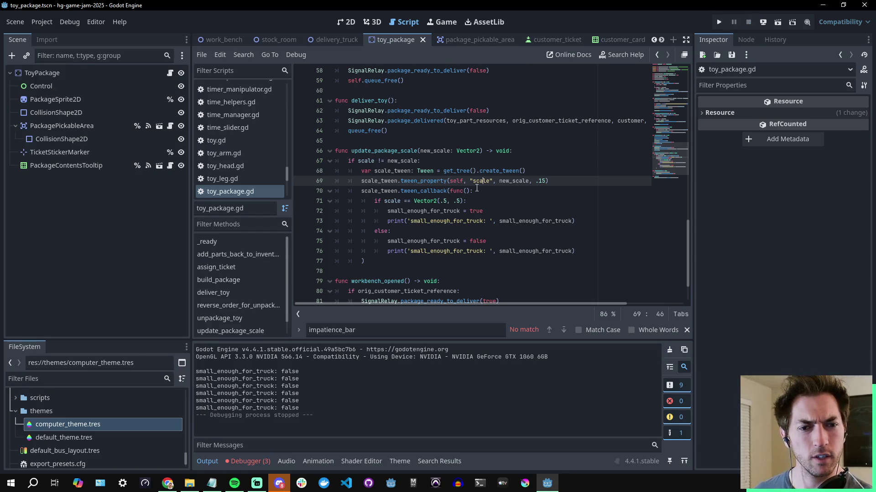
- Replace scale with new_scale in line 71's Vector2(.5, .5) comparison and save the script
double_click(442, 153)
key("ctrl+c")
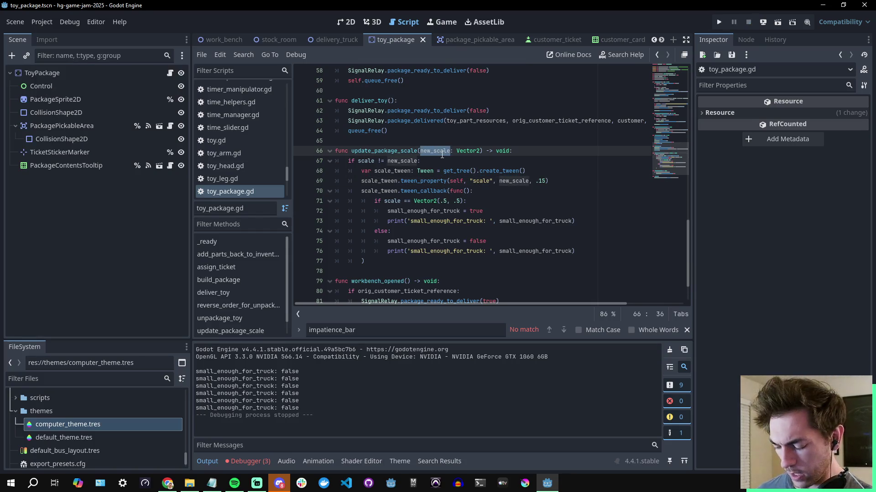
double_click(399, 201)
key("ctrl+v")
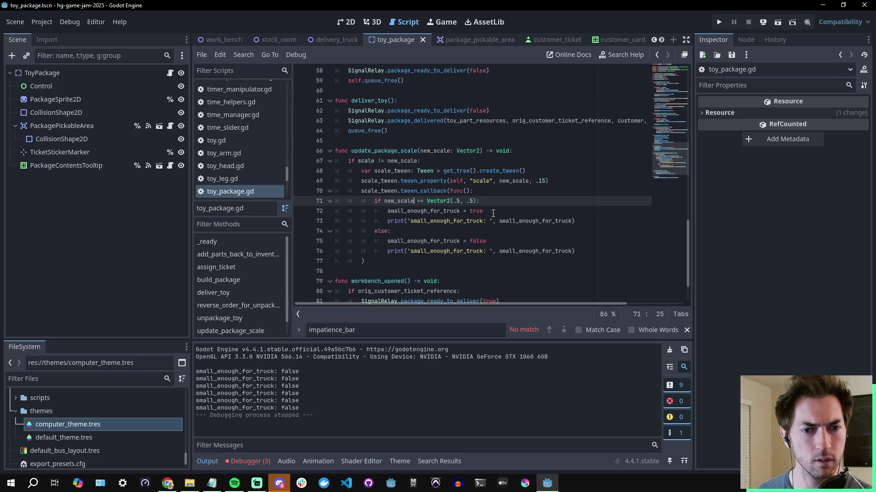
key("ctrl+s")
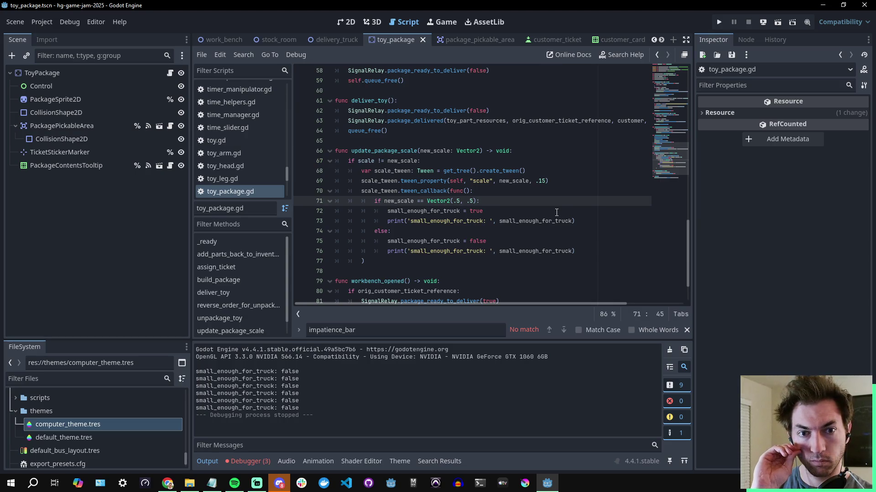
- Scroll through toy_package.gd to review the whole script
scroll(562, 218, "up", 5)
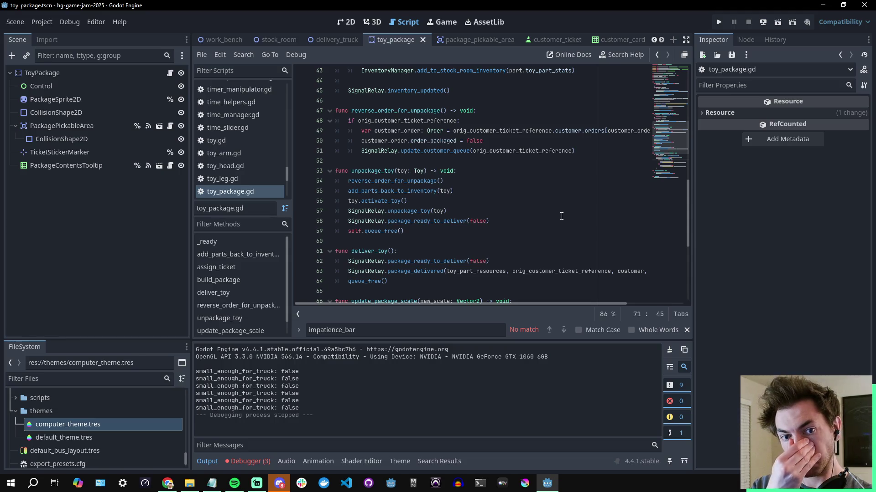
scroll(561, 217, "down", 6)
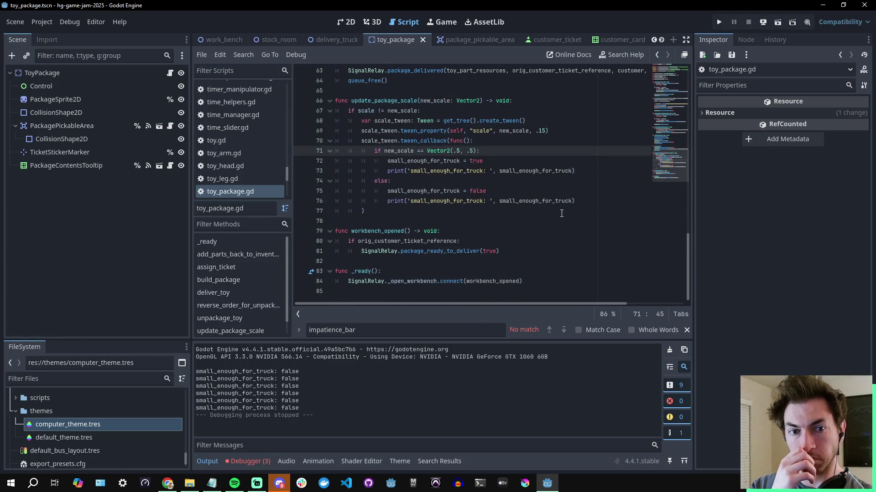
scroll(561, 215, "up", 18)
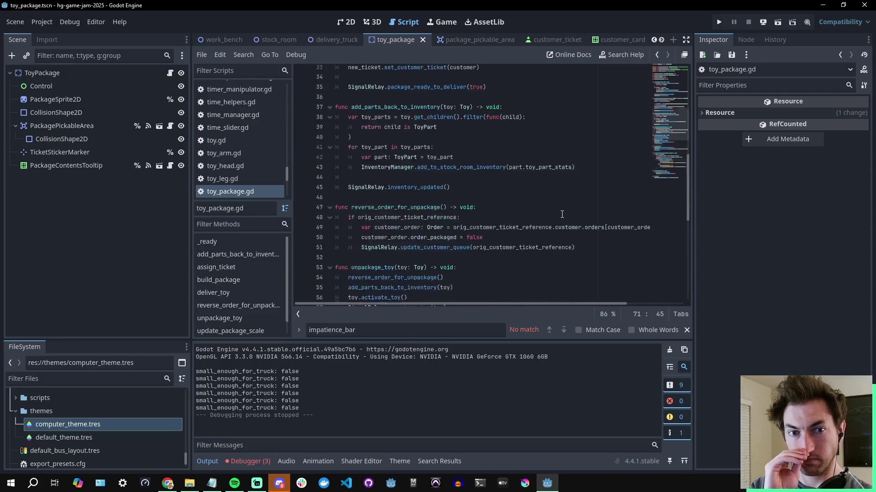
scroll(563, 212, "down", 10)
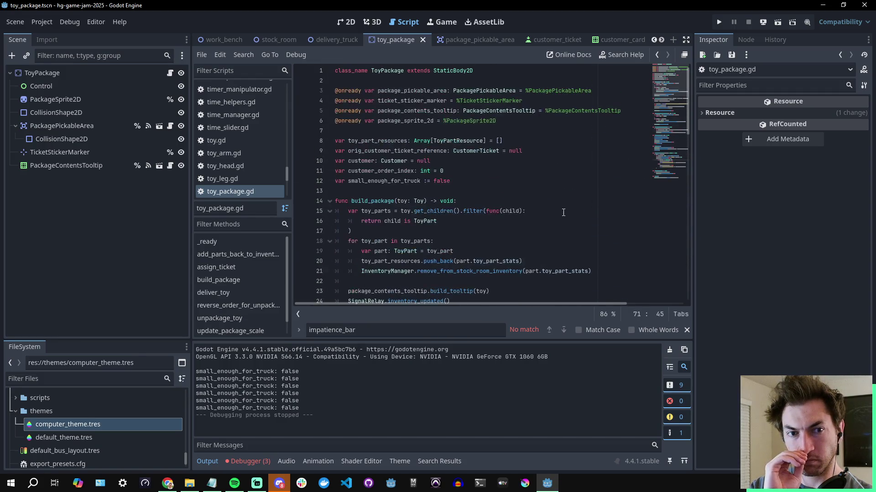
scroll(564, 210, "down", 9)
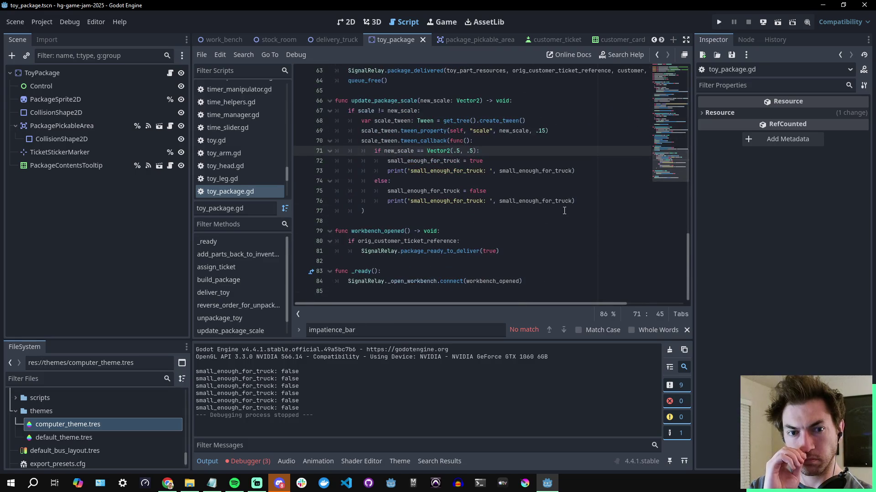
scroll(562, 210, "up", 20)
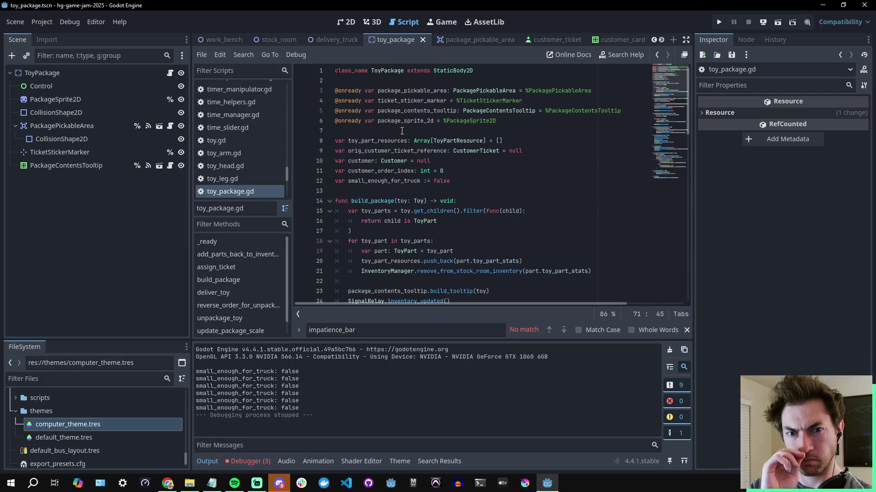
left_click(401, 130)
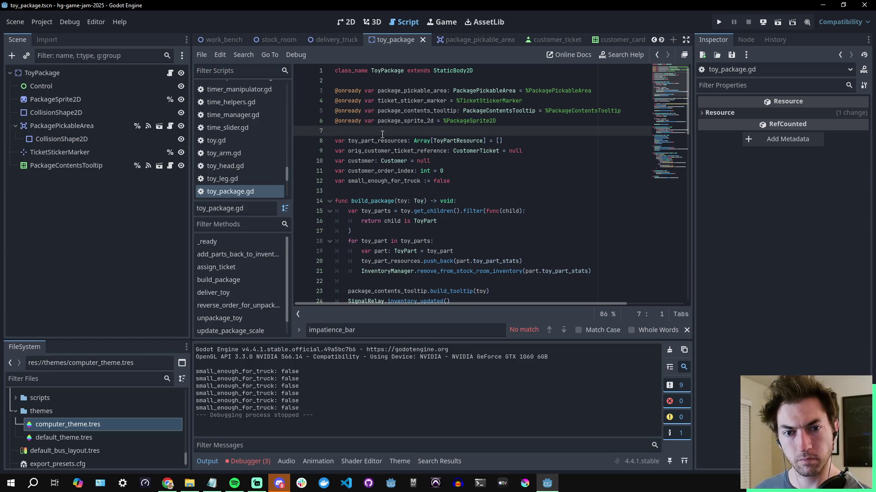
key("Return")
key("Return")
key("Up")
type("var ")
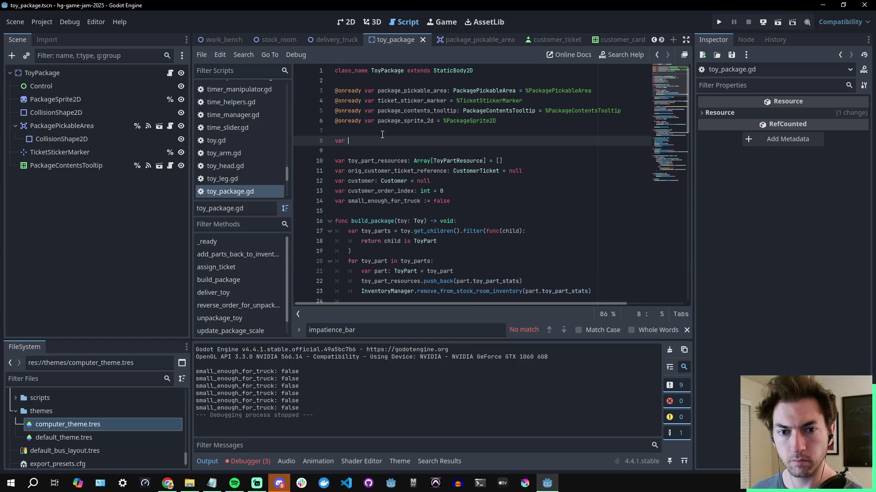
type("initial_")
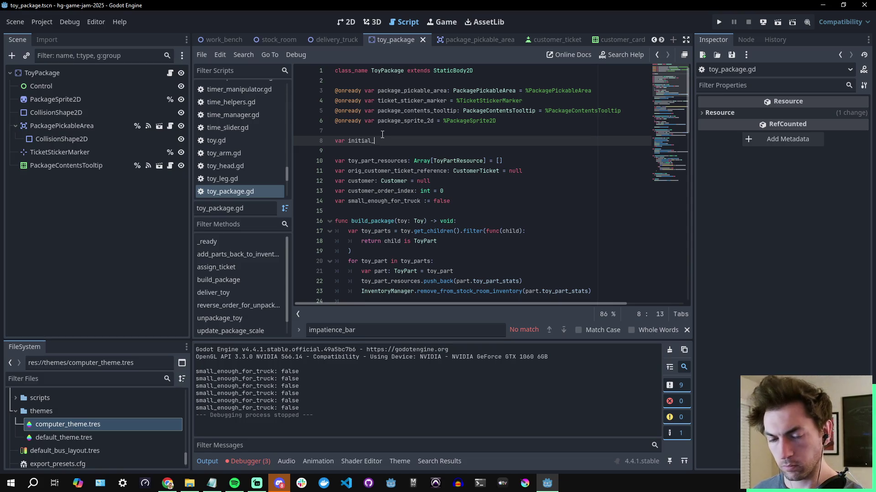
type("scale")
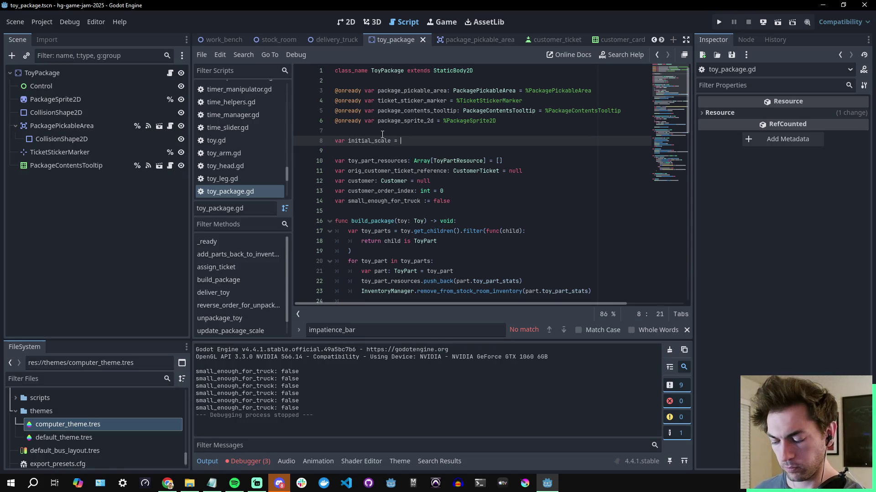
type(" = Vector")
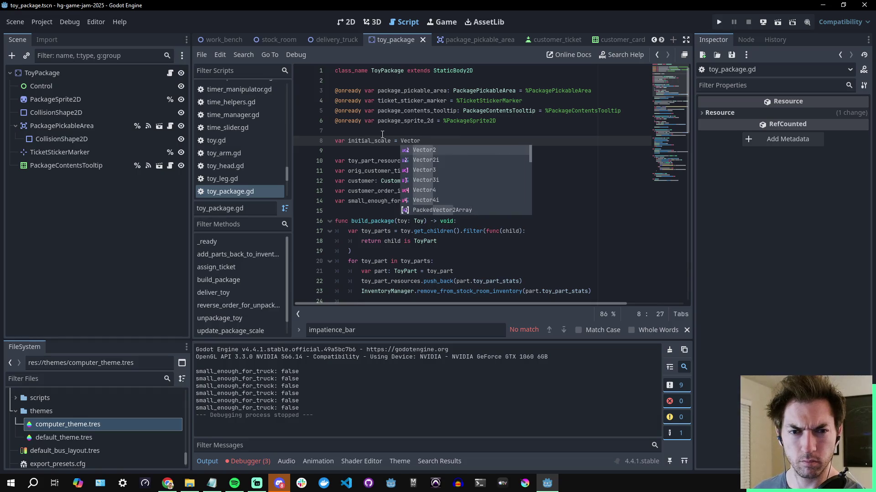
type("2")
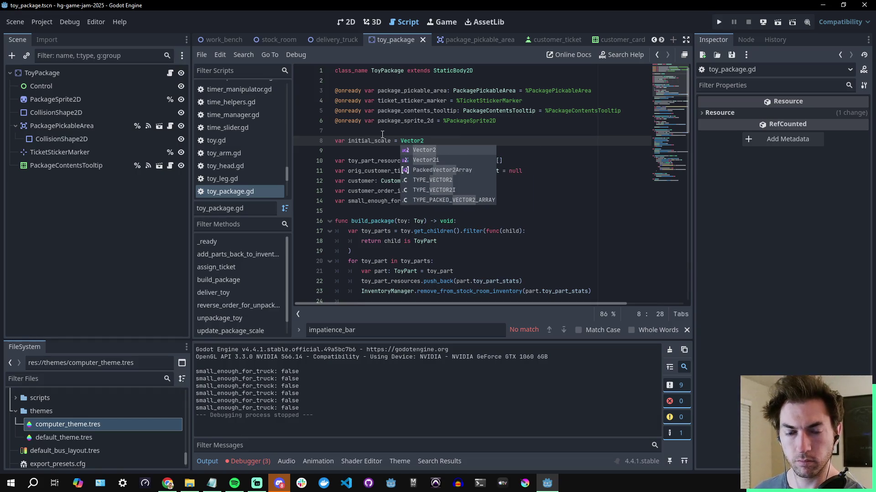
type("(1,1")
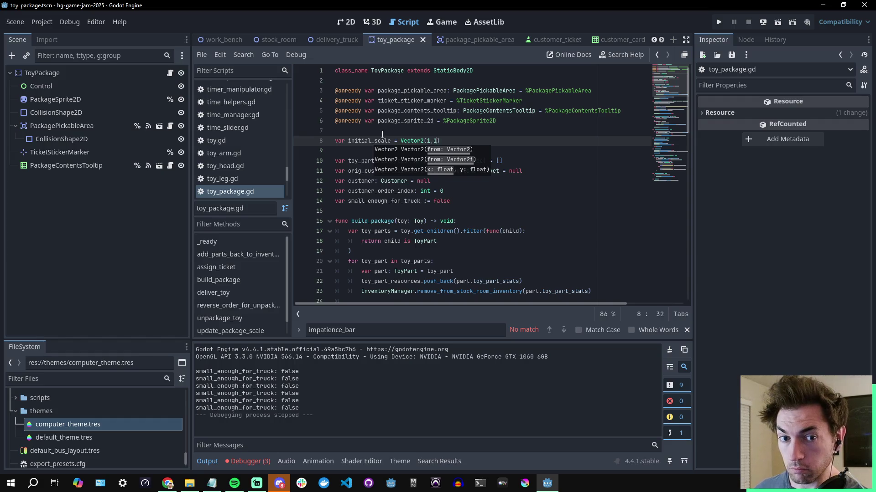
- Finish line 8 as var initial_scale = Vector2(1, 1) and save toy_package.gd
key("BackSpace")
type("1")
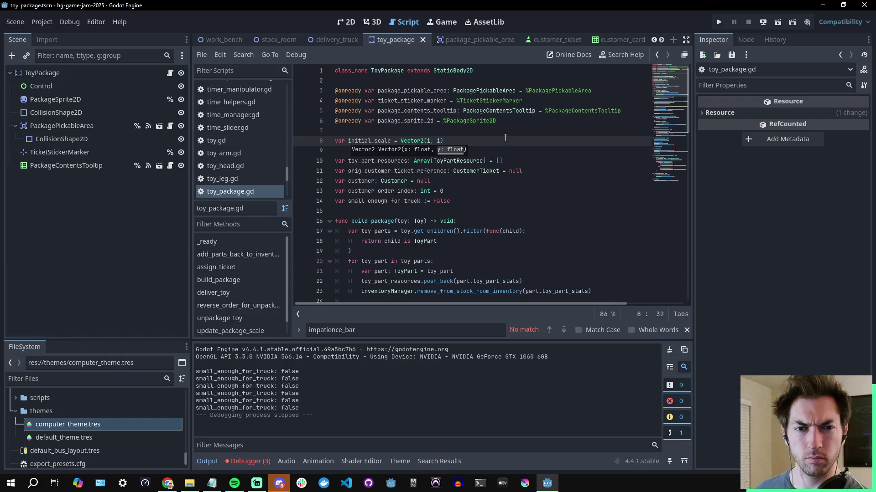
left_click(506, 138)
key("ctrl+s")
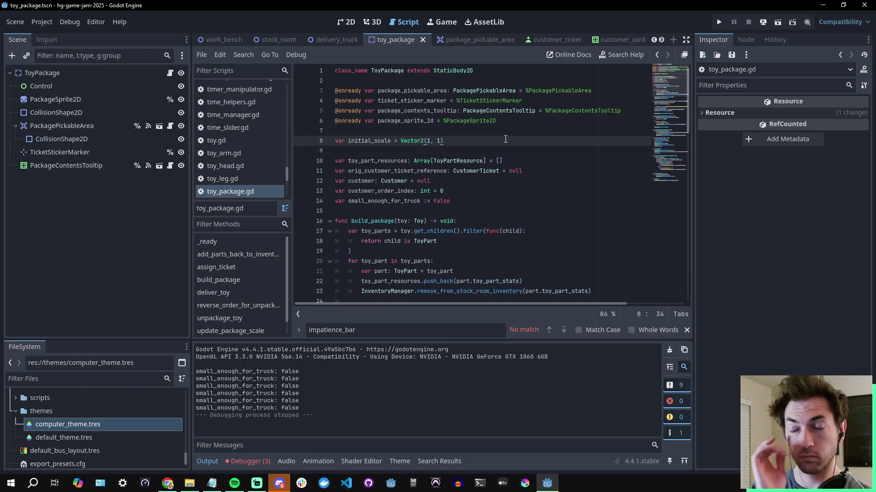
double_click(375, 141)
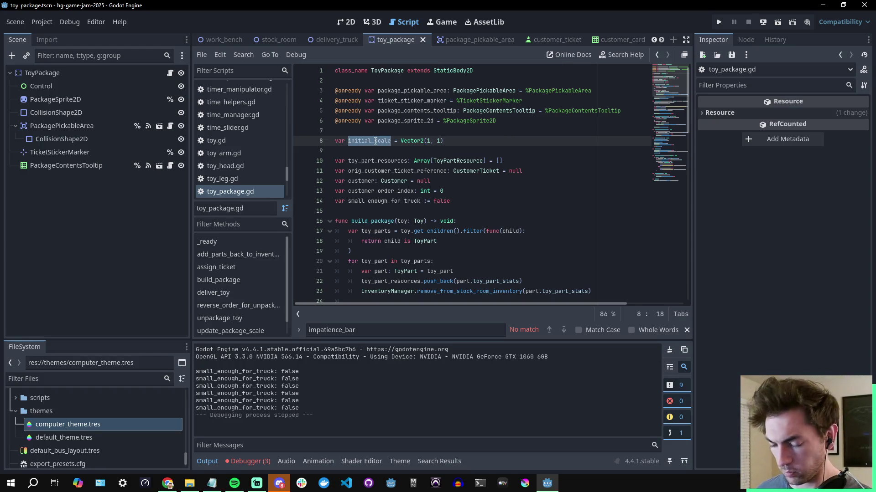
left_click(474, 40)
- Look over the update_package_scale call on line 16 of package_pickable_area.gd
scroll(527, 201, "down", 8)
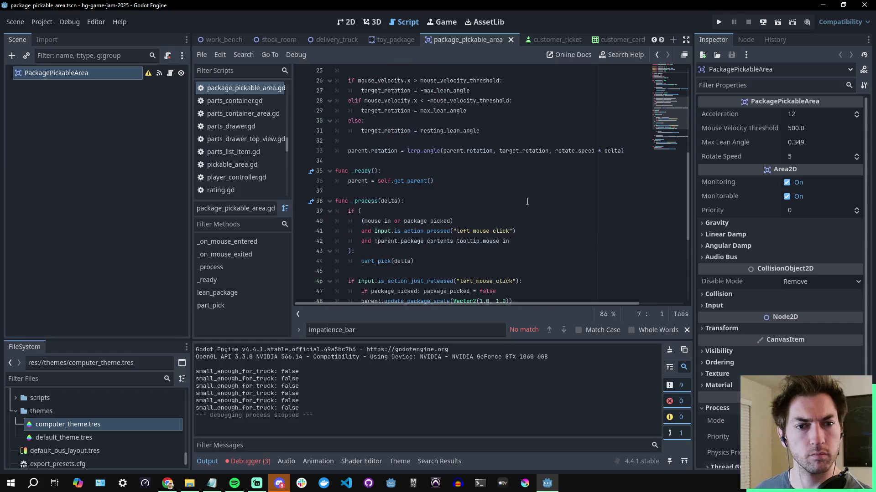
scroll(528, 202, "up", 6)
left_click(528, 160)
left_click(473, 160)
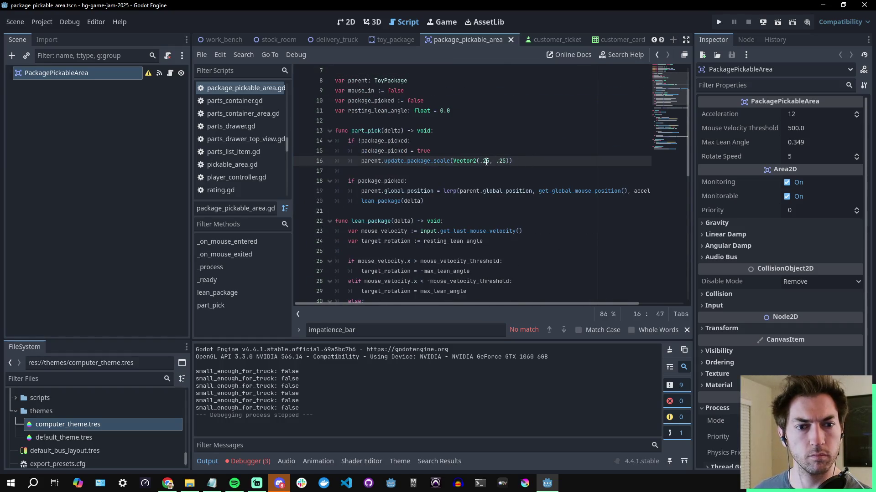
double_click(418, 162)
left_click(421, 162)
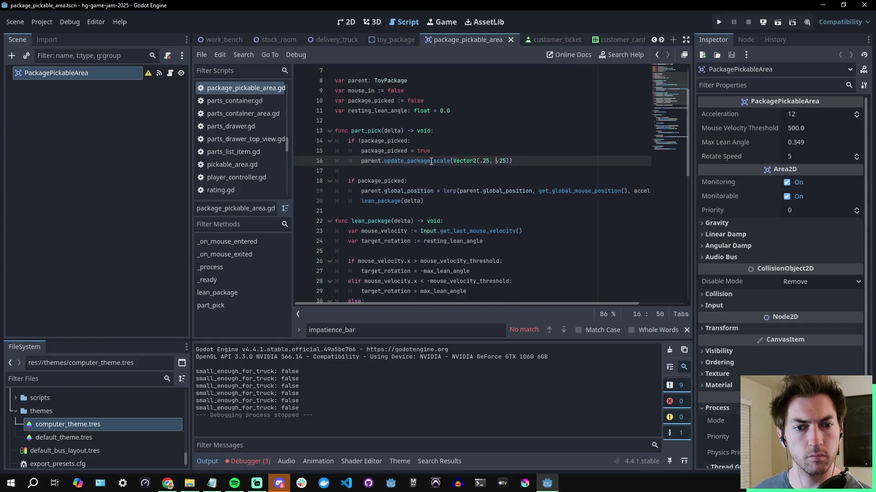
double_click(418, 162)
- Replace Vector2(1.0, 1.0) on line 48 with parent.initial_scale using autocomplete
scroll(502, 183, "down", 7)
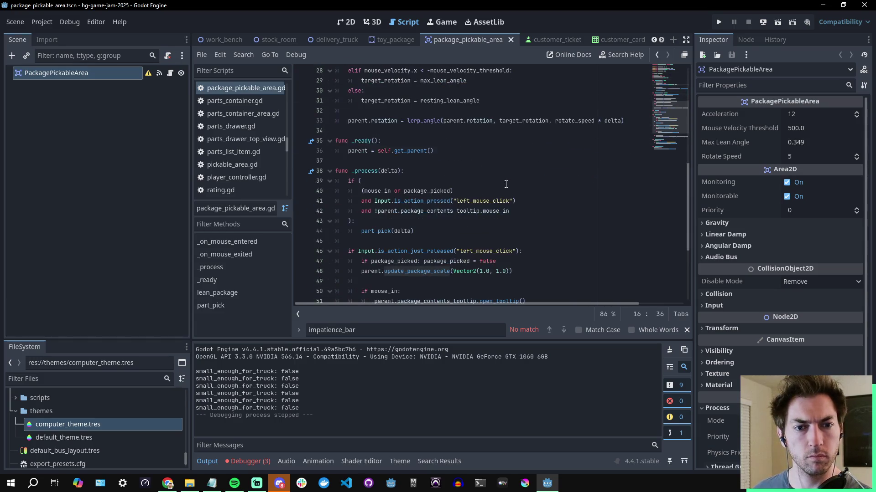
scroll(506, 184, "down", 3)
left_click(510, 181)
left_click_drag(510, 181, 455, 183)
type("parent")
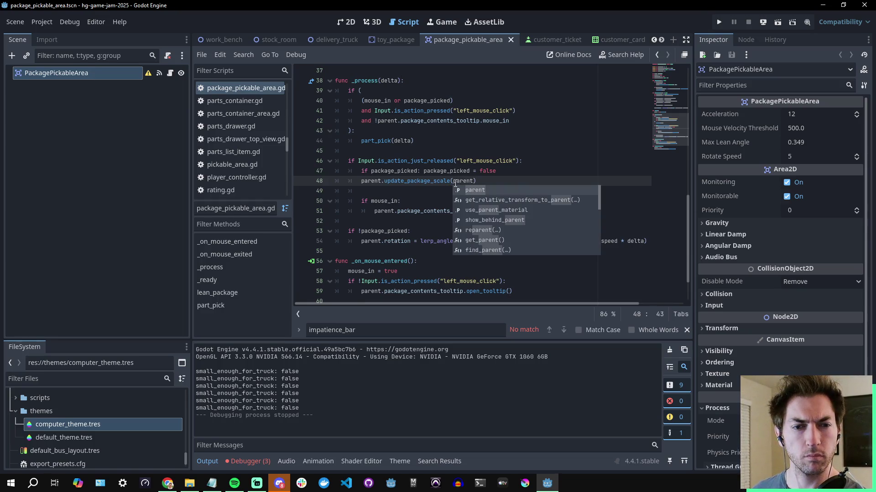
type(".")
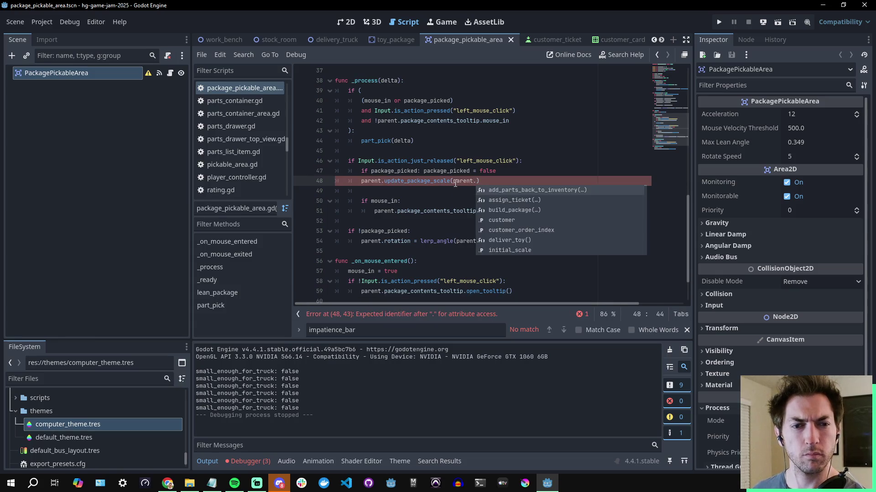
type("ini")
key("Return")
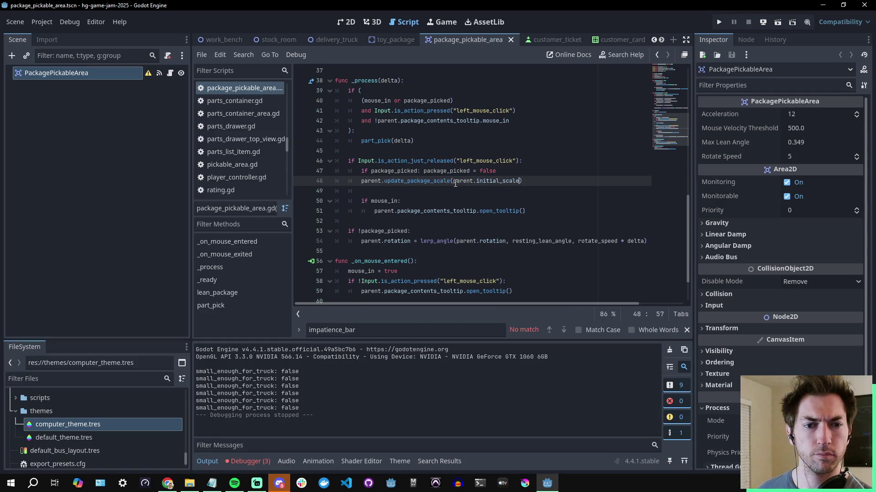
left_click(424, 185, "ctrl")
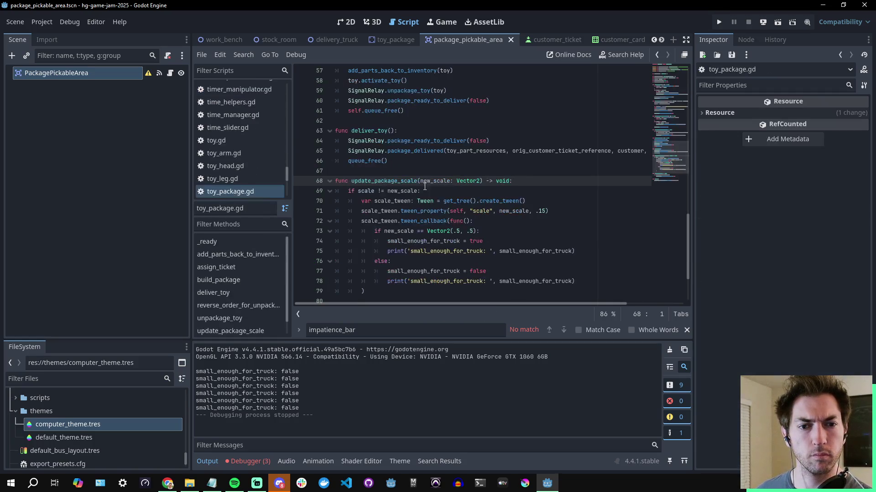
- Edit line 8 so initial_scale reads Vector2(1.0, 1.0), then save toy_package.gd
left_click(408, 162)
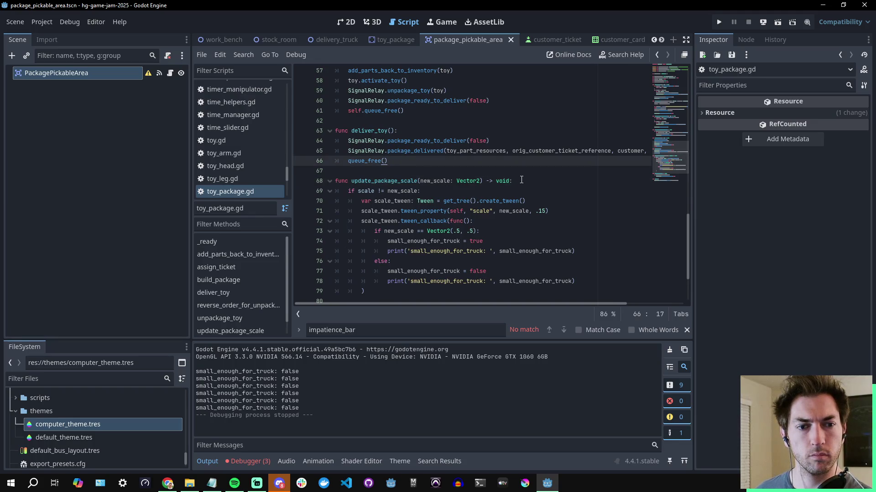
left_click(520, 182)
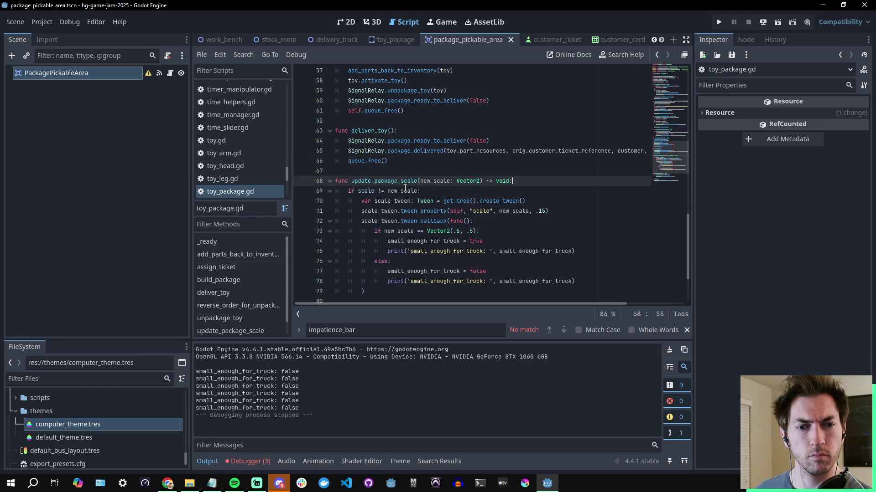
scroll(405, 185, "down", 2)
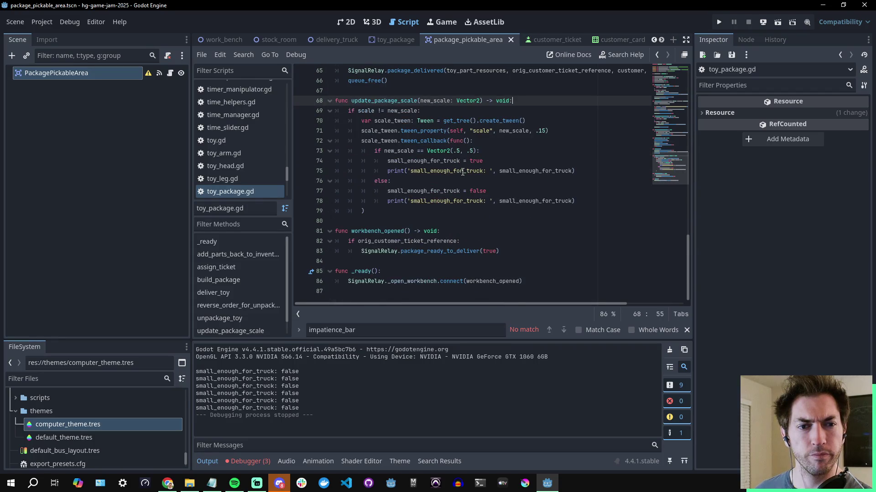
scroll(462, 170, "up", 5)
scroll(462, 170, "up", 10)
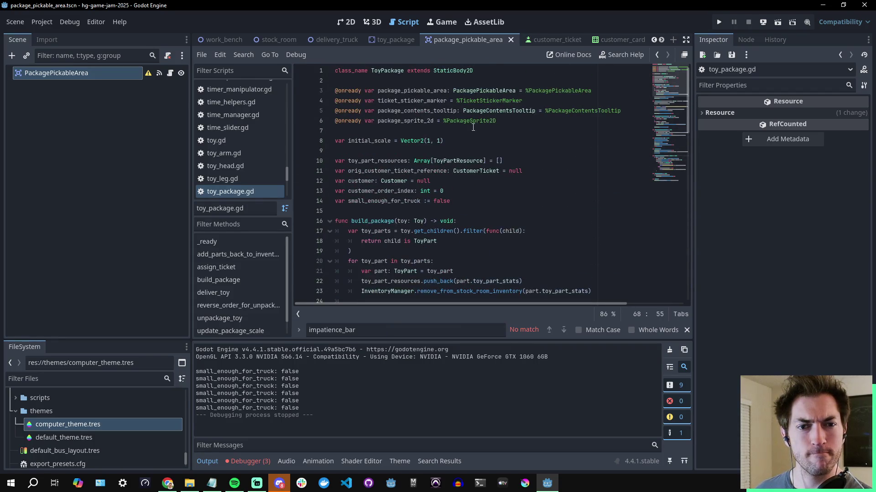
left_click(431, 141)
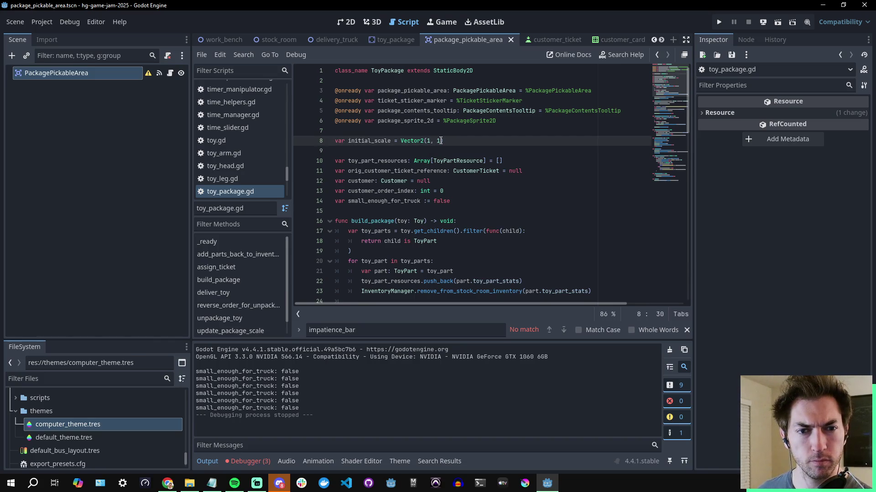
type(".0")
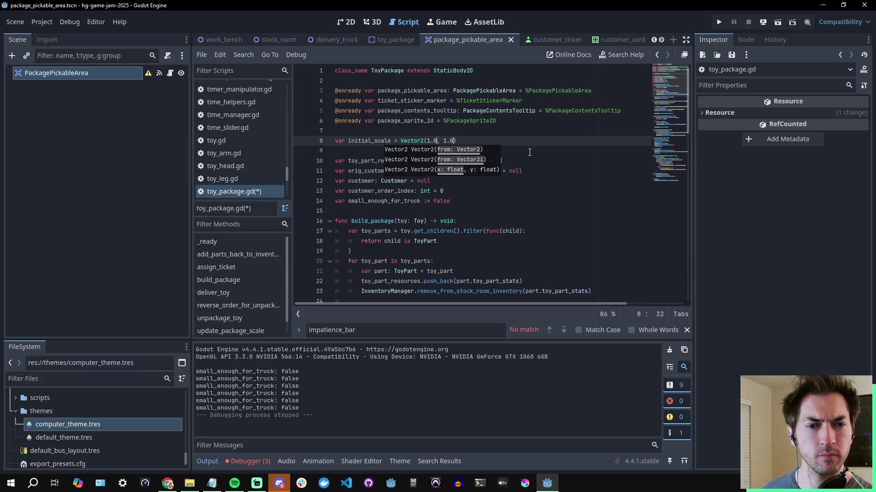
left_click(529, 152)
key("ctrl+s")
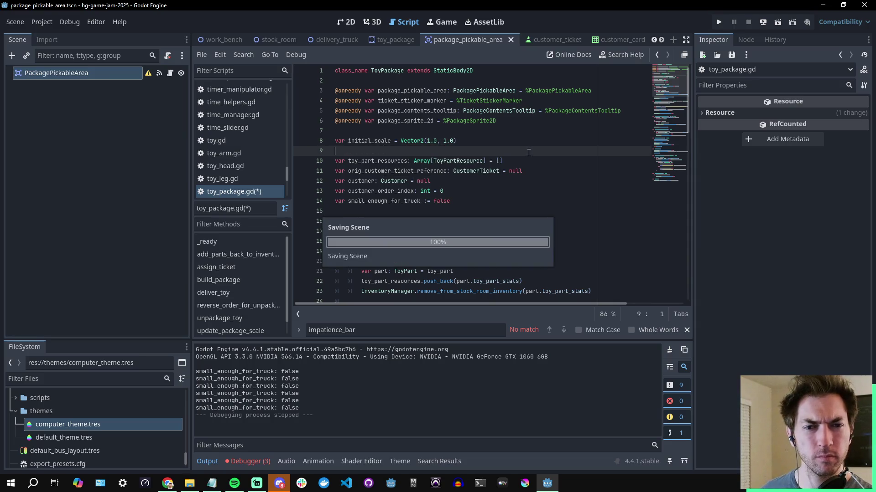
scroll(535, 133, "down", 15)
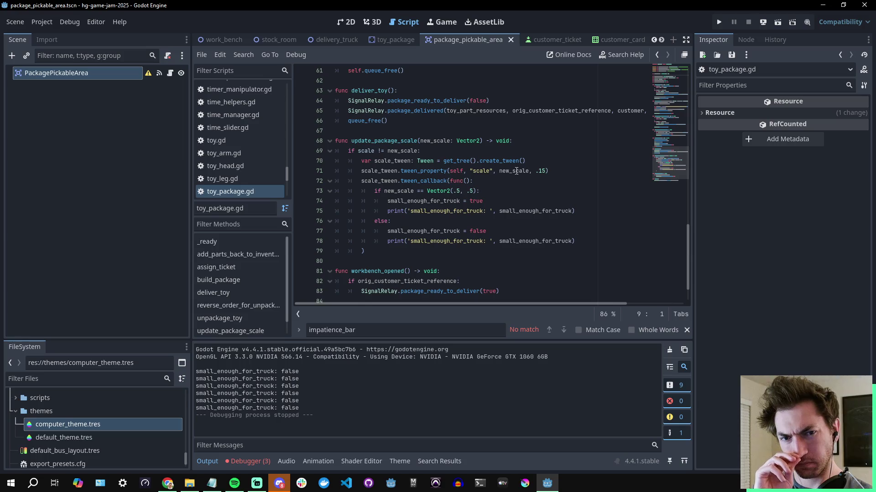
- Rewrite line 73's test as new_scale != initial_scale, save, and relaunch the game
left_click(422, 192)
key("Delete")
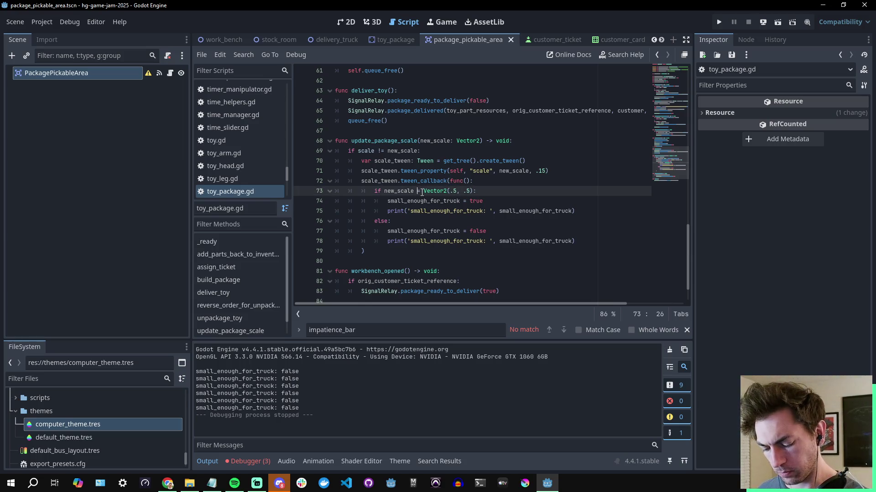
type("!")
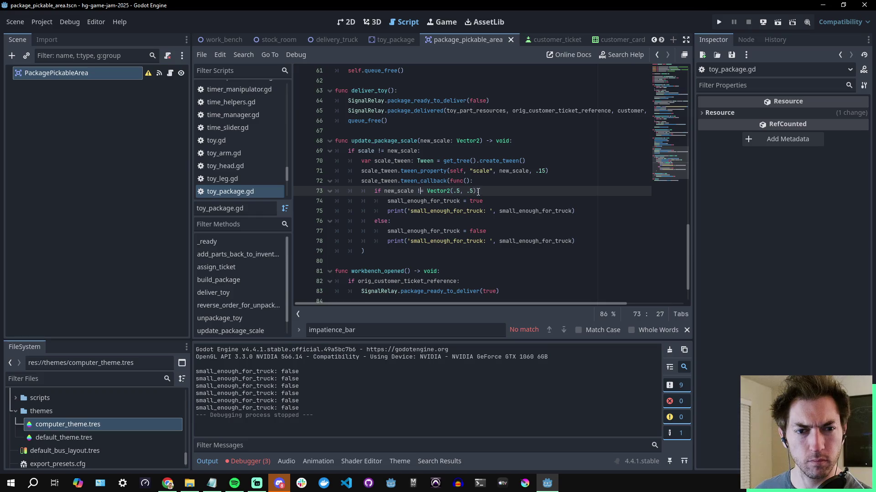
left_click_drag(477, 191, 428, 192)
type("ini")
key("Return")
left_click(507, 187)
key("ctrl+s")
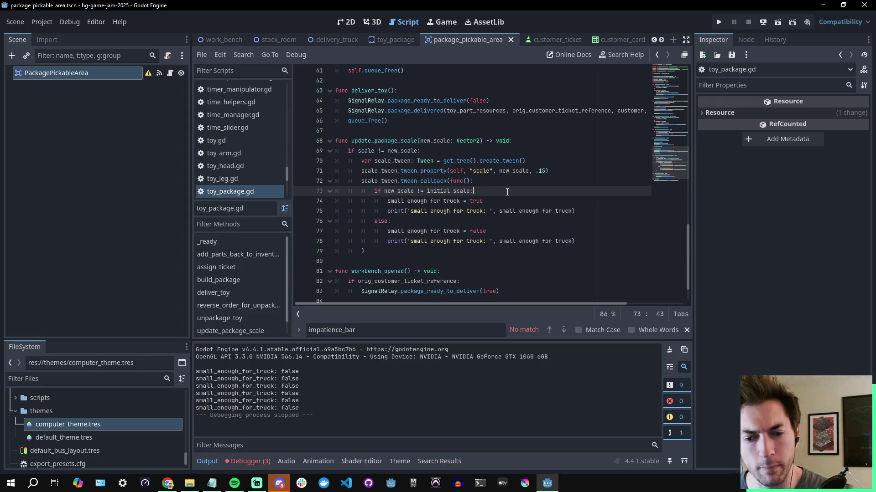
key("ctrl+s")
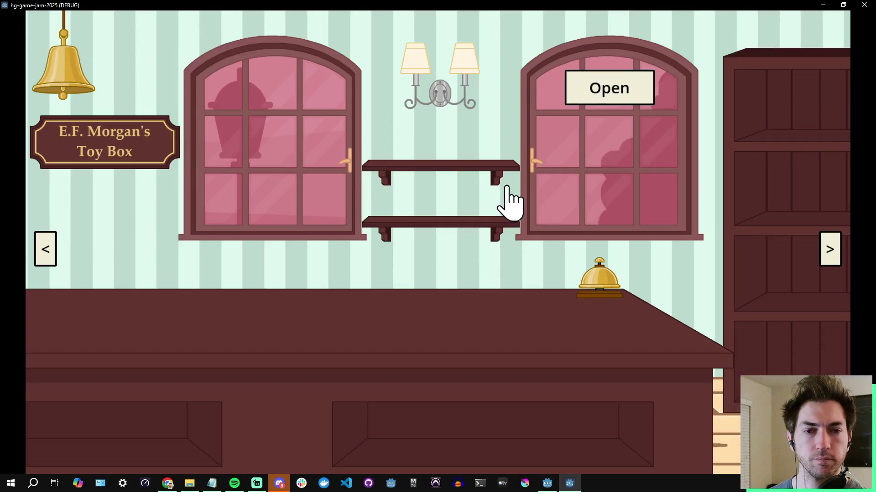
- Close the shop and browse the arms and legs bins in the workshop
left_click(600, 87)
left_click(819, 242)
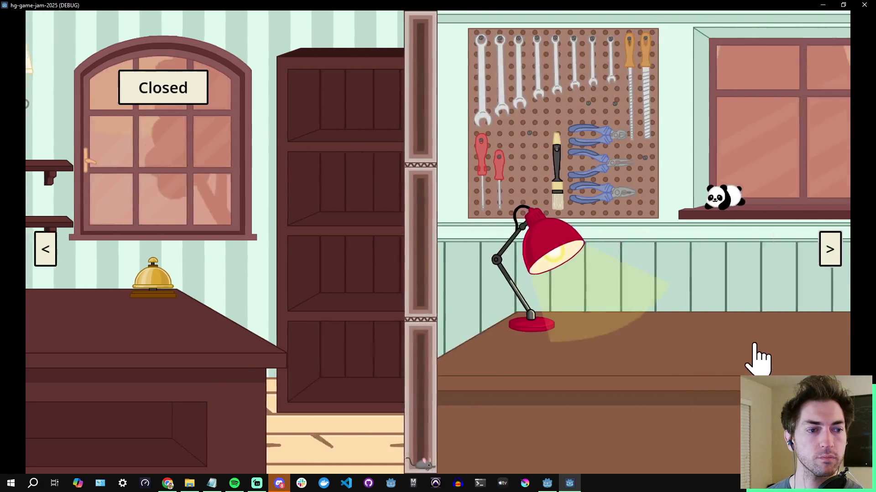
left_click(532, 160)
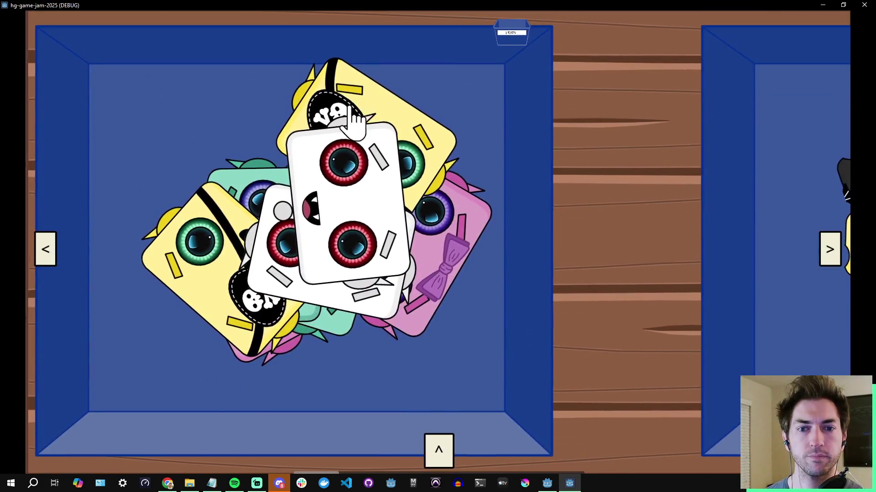
key("Right")
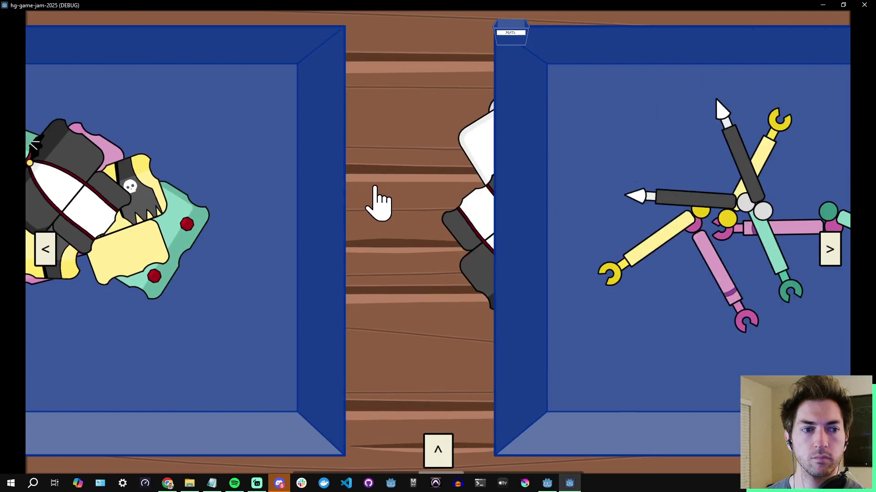
key("Right")
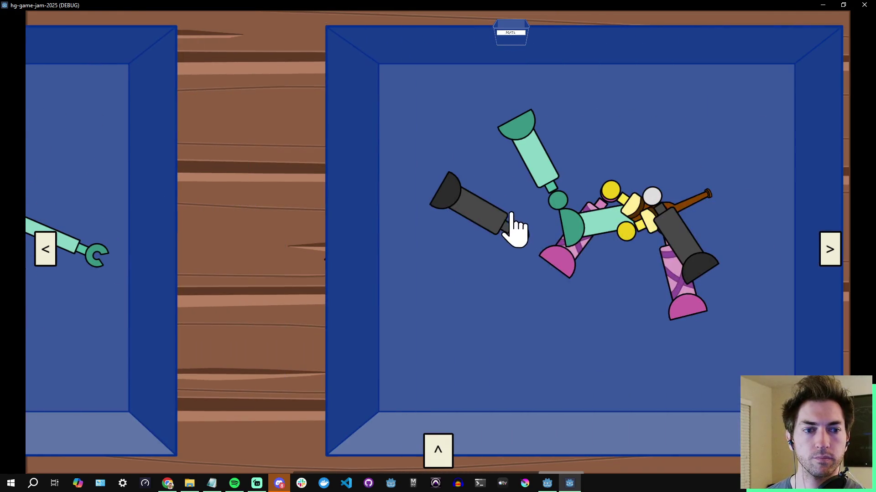
left_click(511, 36)
- Reassemble the robot's head, torso, both arms and legs and package it into a gift box
left_click_drag(535, 172, 283, 135)
mouse_move(497, 264)
left_mouse_down()
mouse_move(254, 283)
mouse_move(258, 274)
left_mouse_up()
left_click_drag(365, 248, 141, 255)
mouse_move(541, 237)
left_mouse_down()
mouse_move(367, 239)
mouse_move(401, 256)
mouse_move(313, 361)
mouse_move(306, 355)
left_mouse_up()
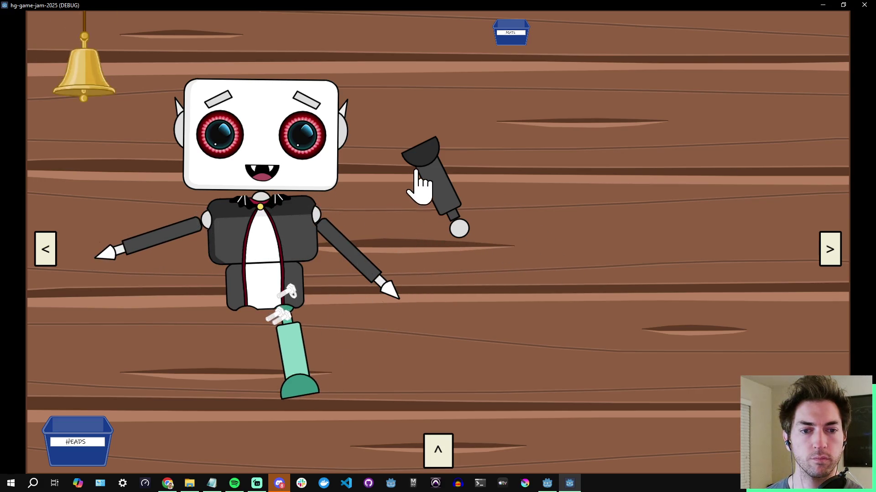
mouse_move(451, 219)
left_mouse_down()
mouse_move(474, 367)
mouse_move(450, 310)
mouse_move(243, 360)
left_mouse_up()
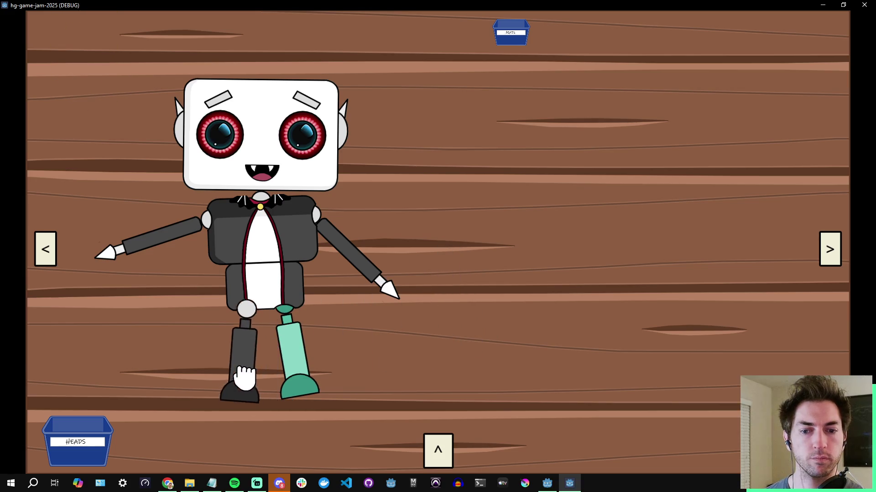
left_click(534, 102)
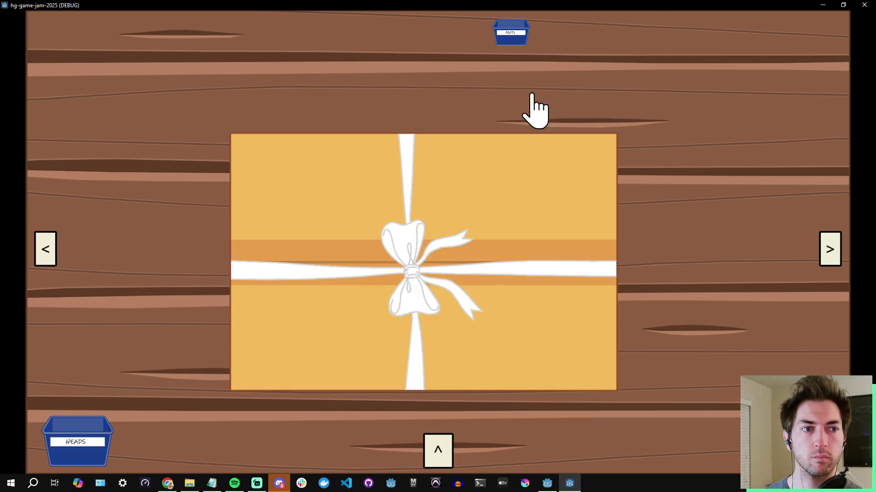
- Accept the waiting customer's order and attach their name tag to the gift box
left_click(54, 252)
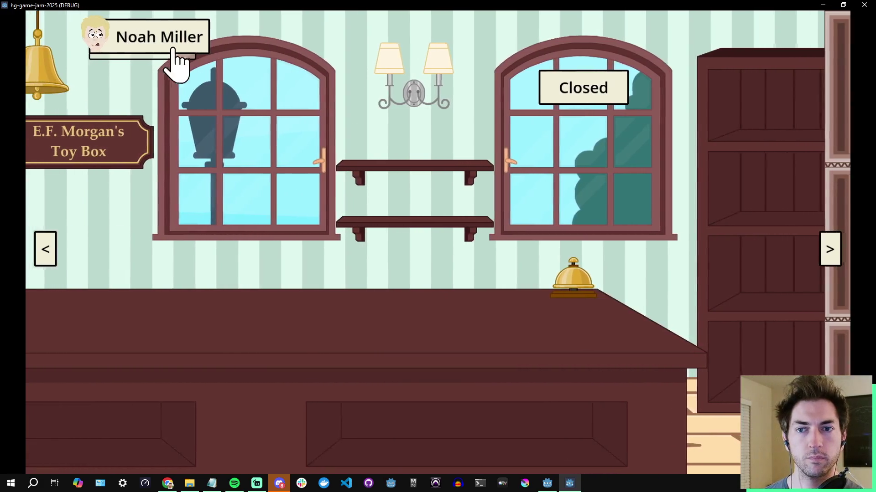
left_click(162, 49)
left_click(498, 133)
left_click(829, 251)
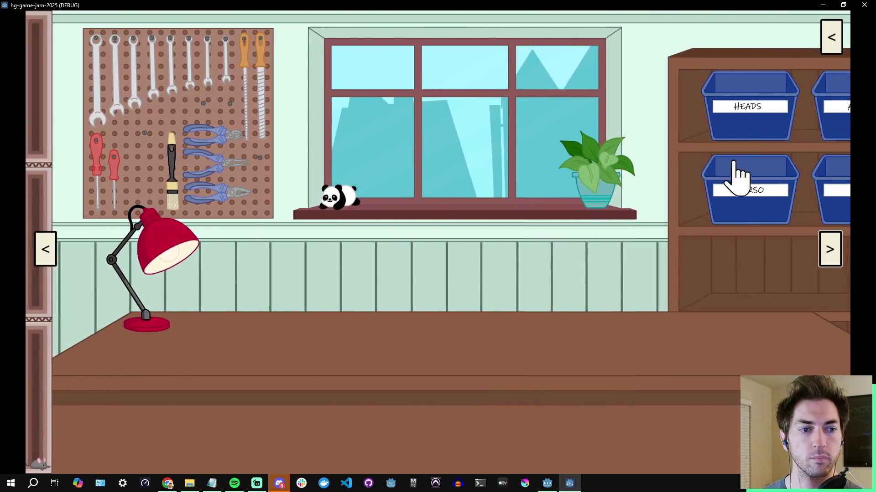
left_click(737, 176)
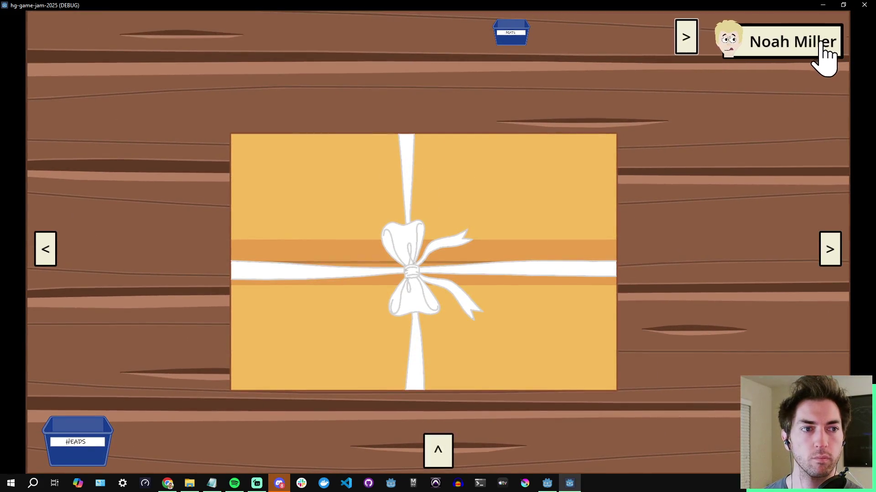
mouse_move(825, 51)
left_mouse_down()
mouse_move(568, 256)
mouse_move(340, 363)
left_mouse_up()
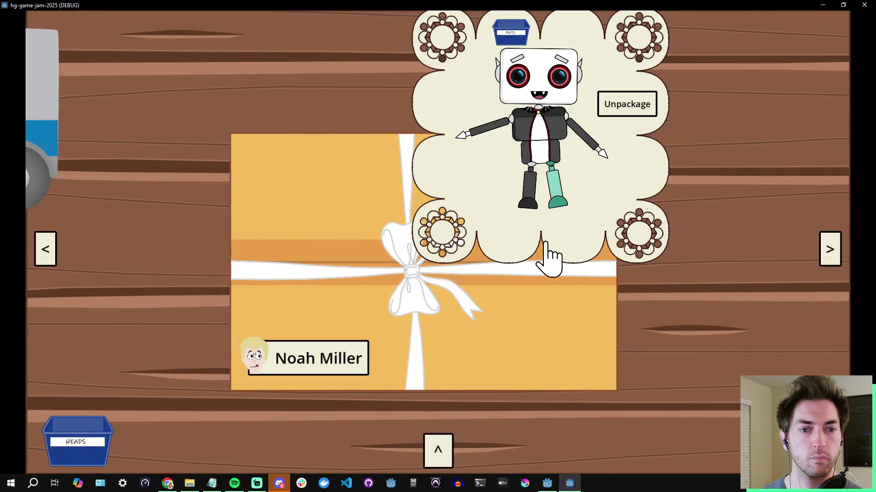
- Toggle the gift box between shrunk and enlarged sizes on the packing table
left_click(400, 282)
left_click(429, 281)
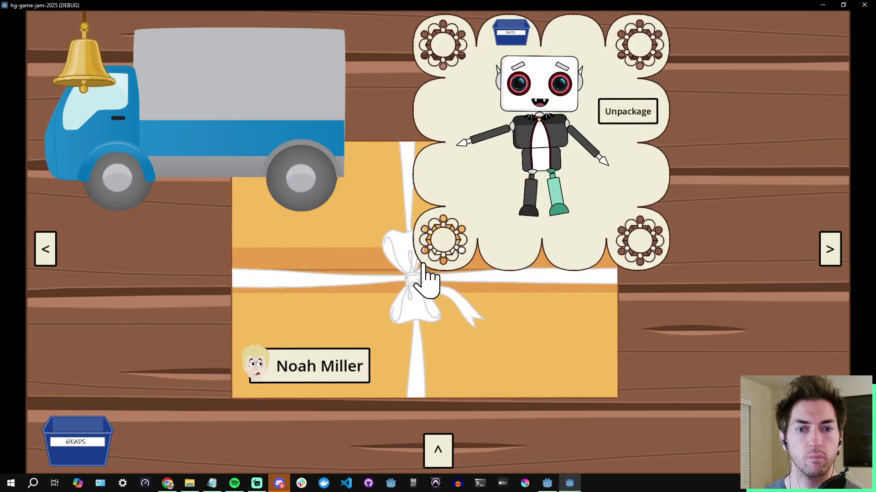
left_click(423, 299)
left_click(421, 294)
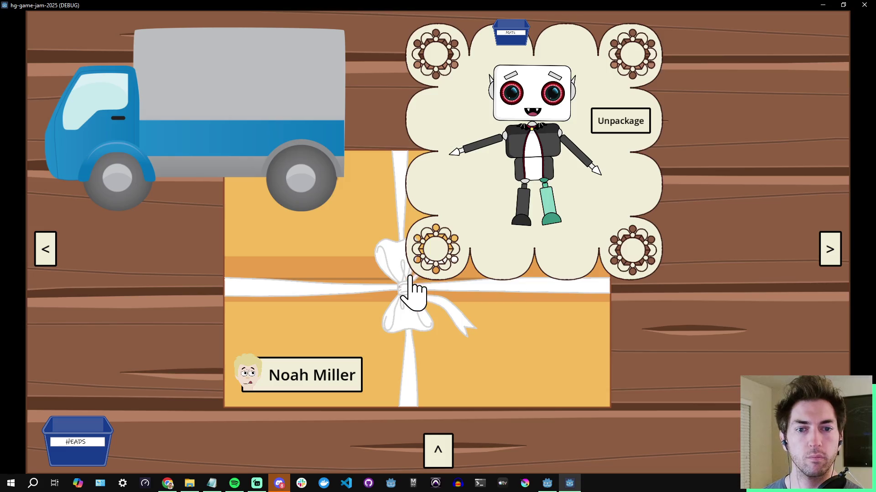
left_click(410, 277)
left_click(410, 279)
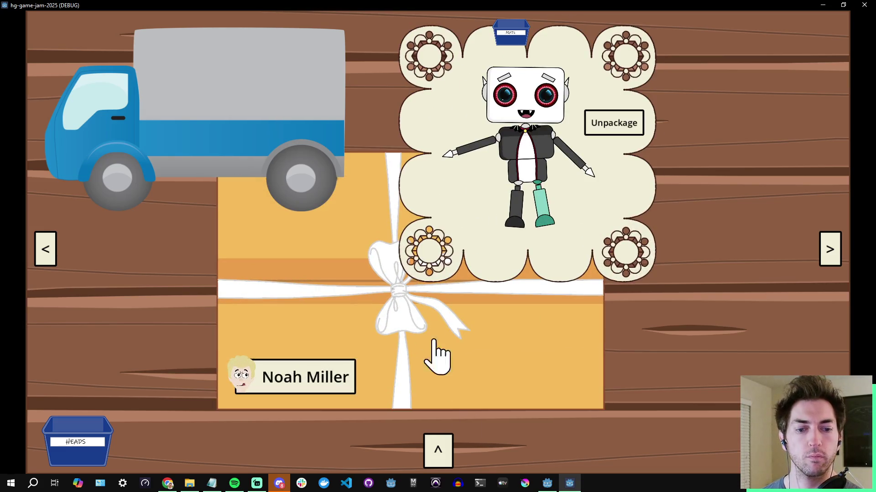
left_click(428, 333)
- Load the package onto the delivery truck and close the game window
left_click(450, 448)
left_click(453, 409)
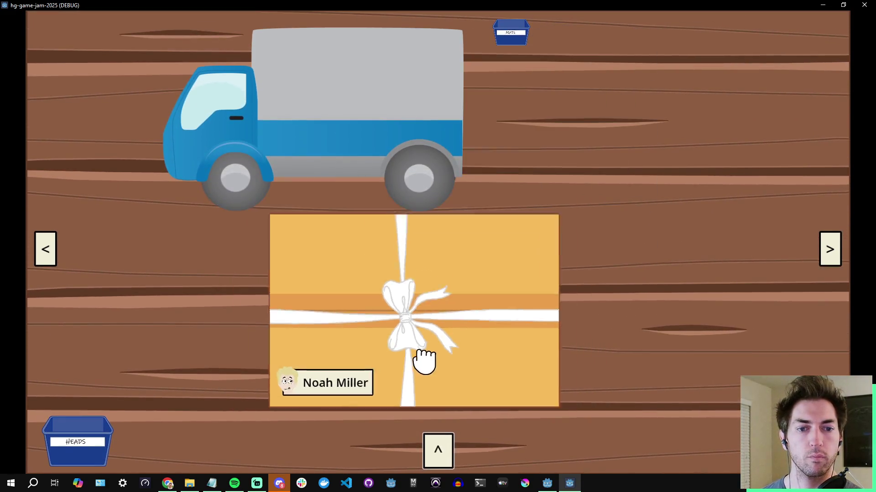
mouse_move(422, 358)
left_mouse_down()
mouse_move(637, 174)
mouse_move(385, 131)
left_mouse_up()
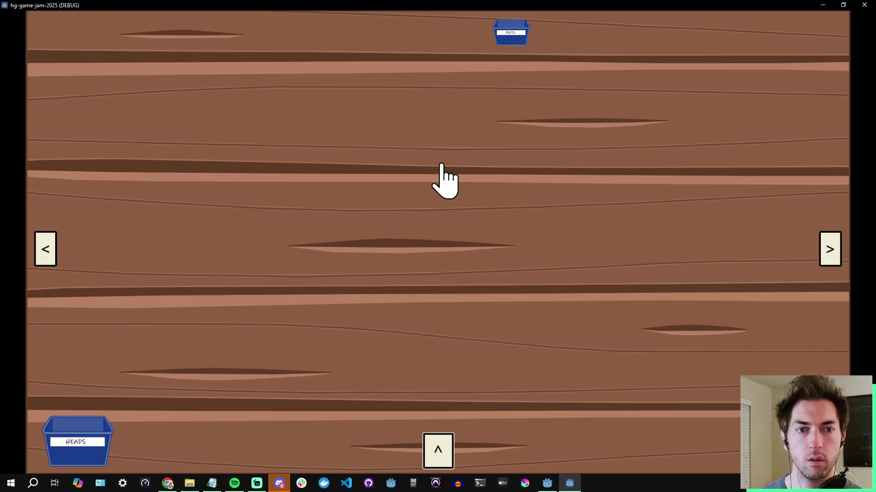
left_click(864, 5)
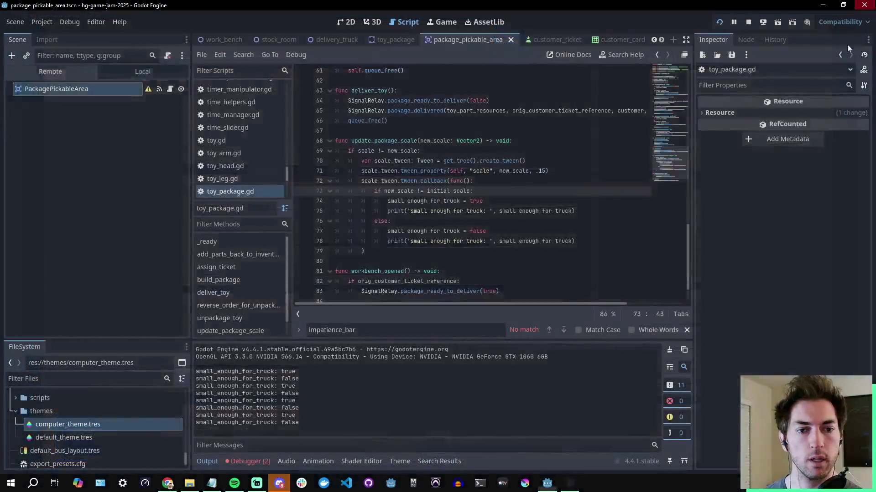
- Delete both small_enough_for_truck debug print lines from update_package_scale in toy_package.gd
left_click(530, 210)
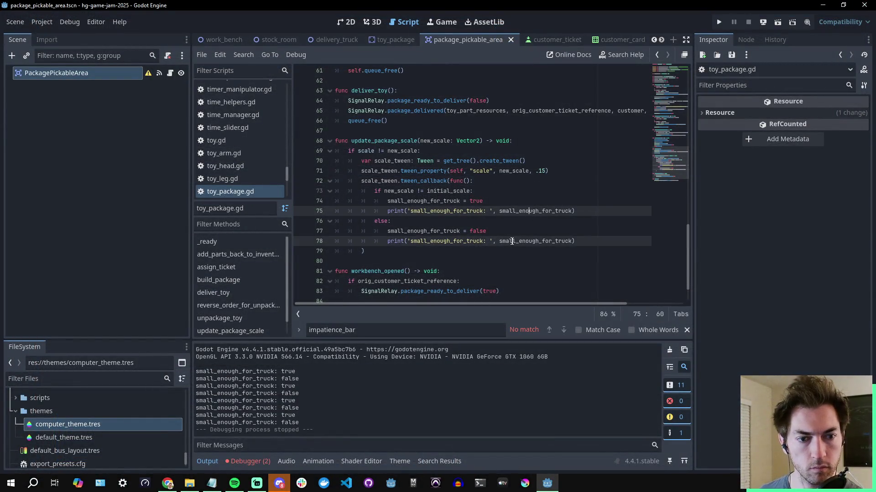
key("ctrl+shift+k")
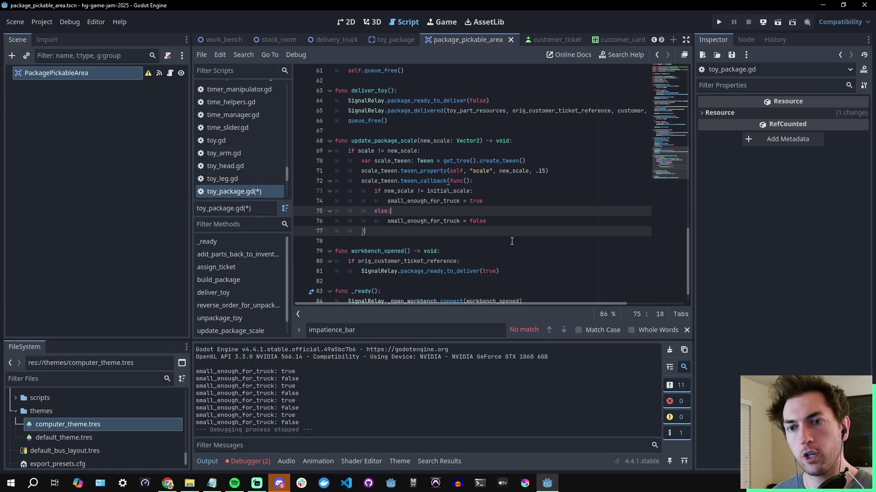
left_click(501, 201)
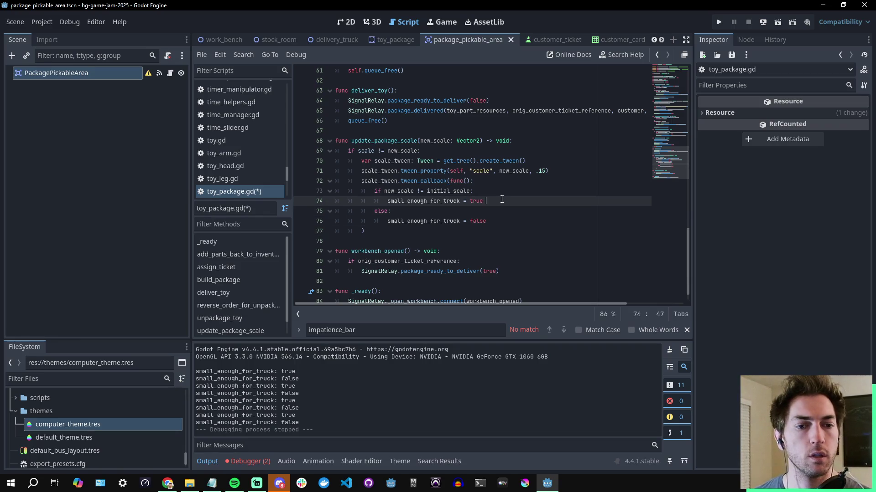
left_click(501, 191)
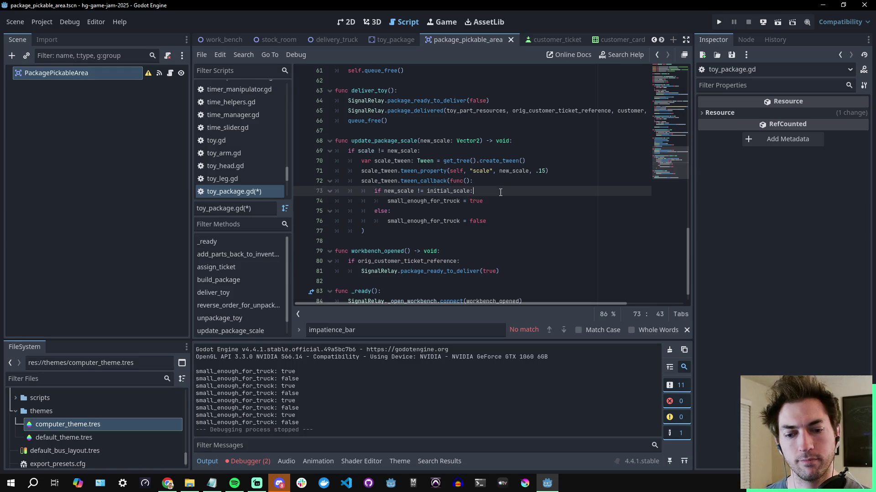
- Clear the output log and switch to the delivery_truck script
left_click(669, 350)
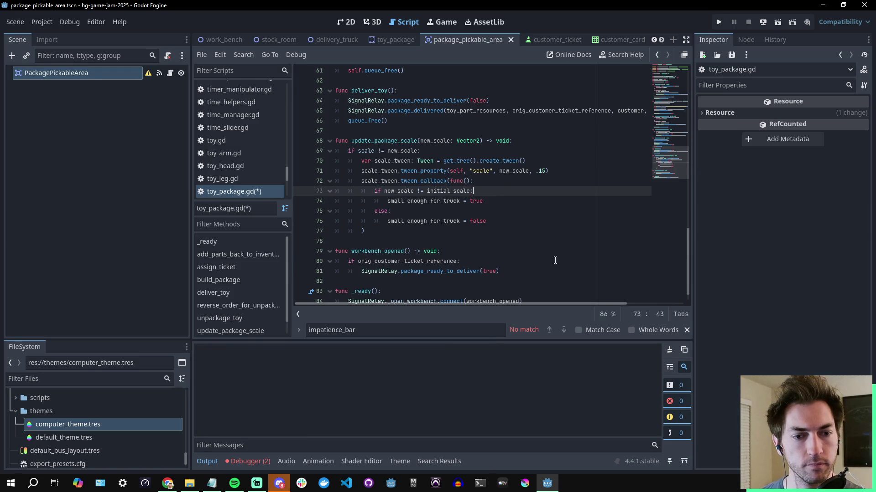
left_click(548, 252)
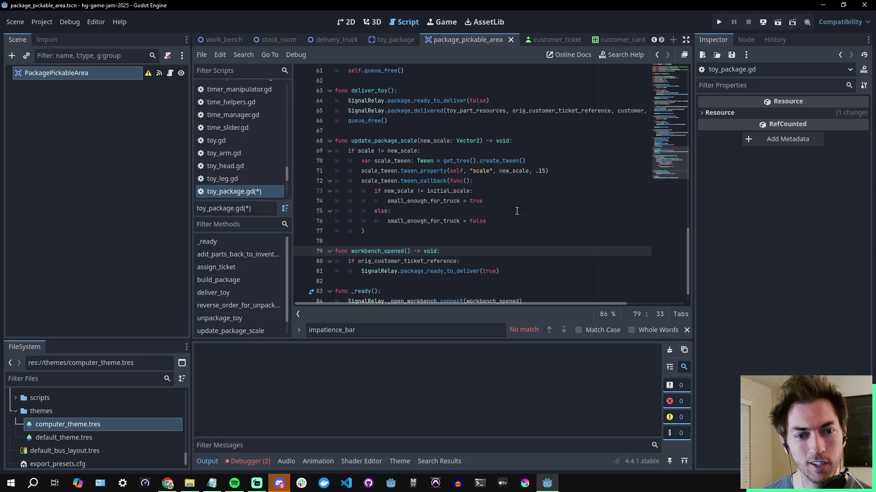
left_click(500, 201)
left_click(353, 40)
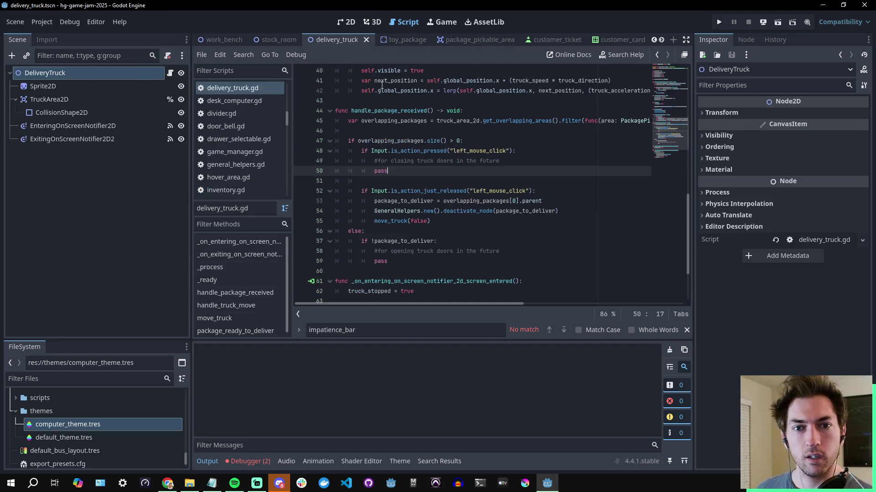
left_click(554, 142)
scroll(555, 196, "up", 6)
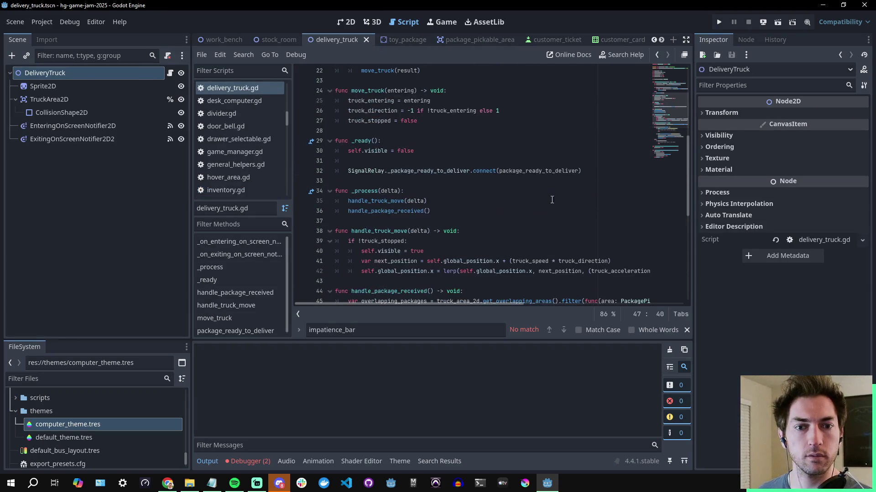
scroll(552, 217, "up", 4)
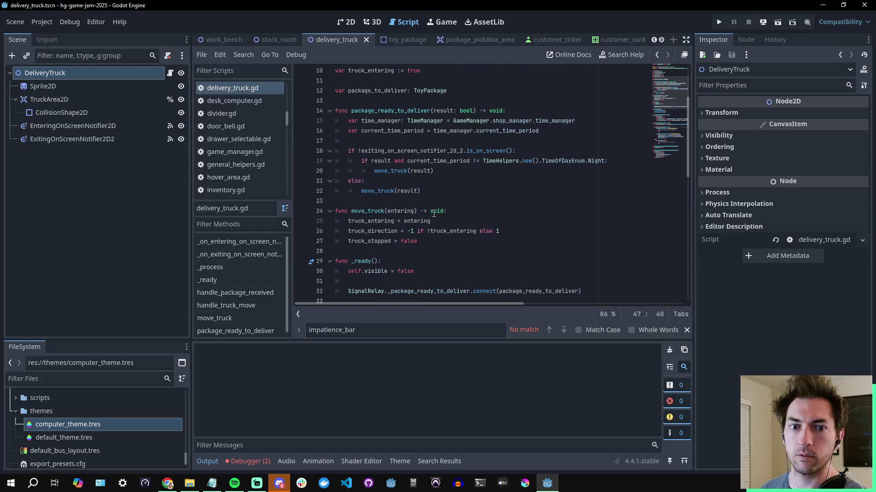
left_click(418, 221)
key("Left")
key("Left")
key("Left")
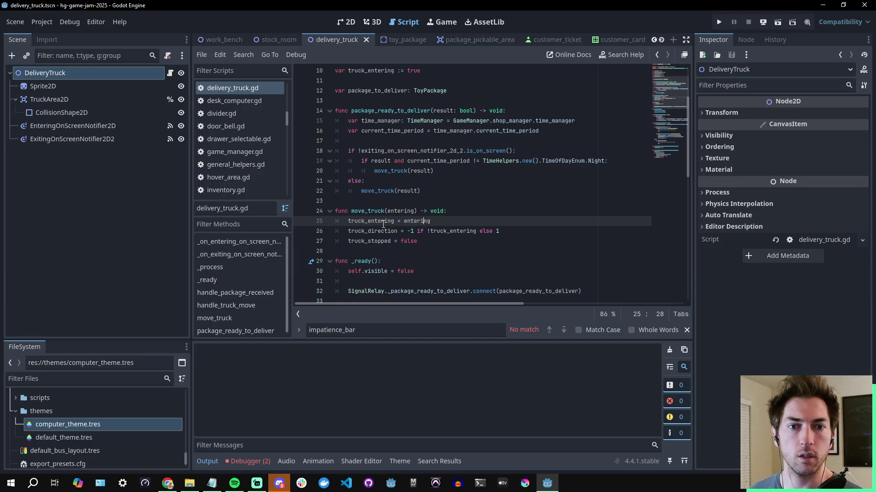
key("Right")
key("Right")
key("Right")
key("Left")
key("Left")
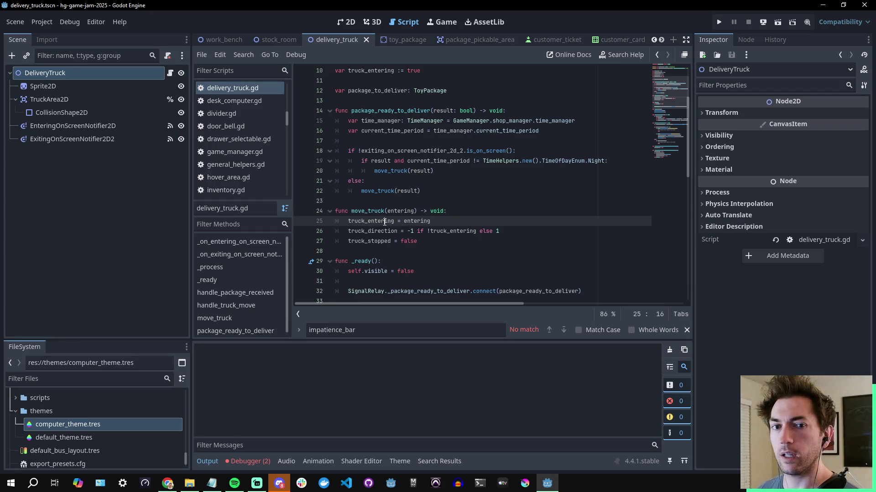
key("Left")
key("Left")
key("Left")
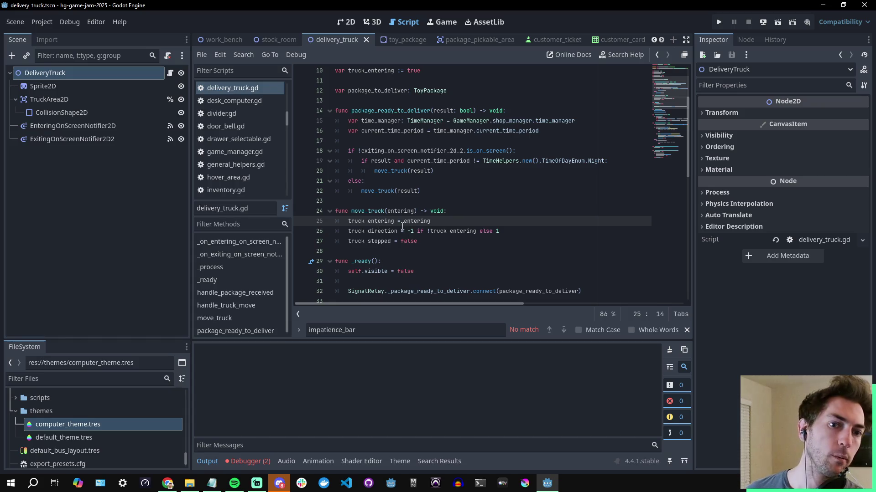
left_click(387, 223)
left_click(415, 222)
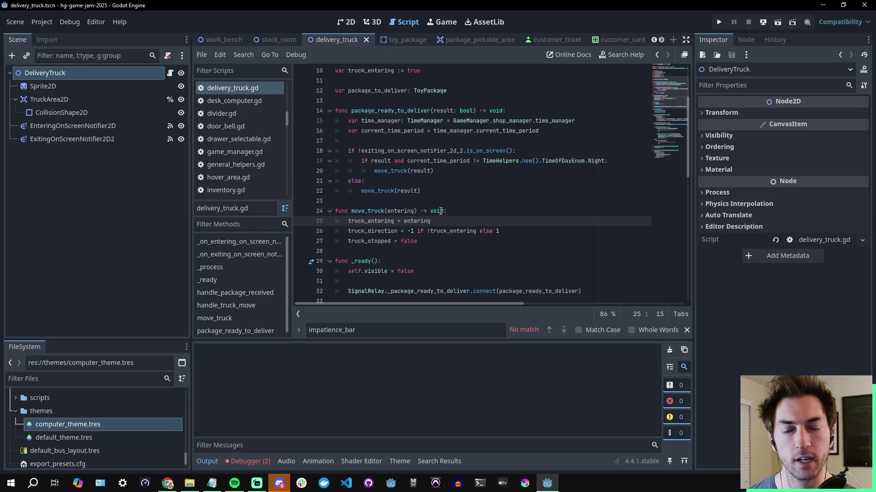
scroll(487, 186, "down", 6)
scroll(484, 202, "down", 4)
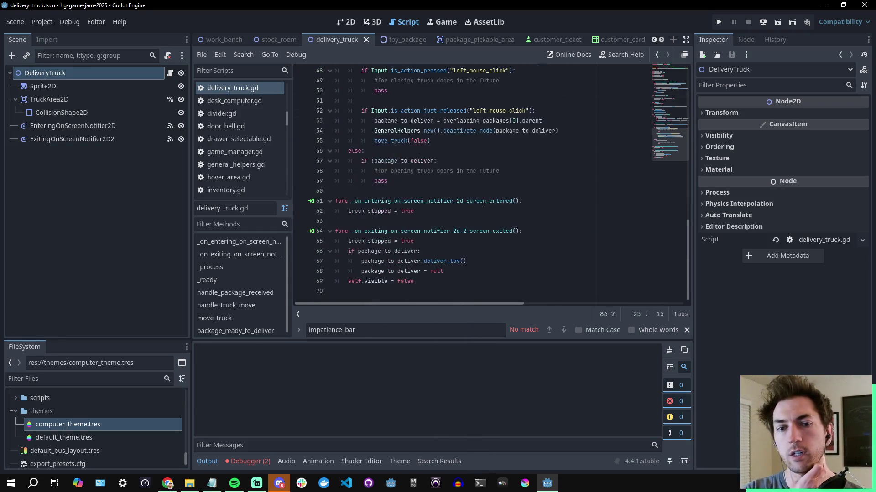
scroll(465, 218, "up", 6)
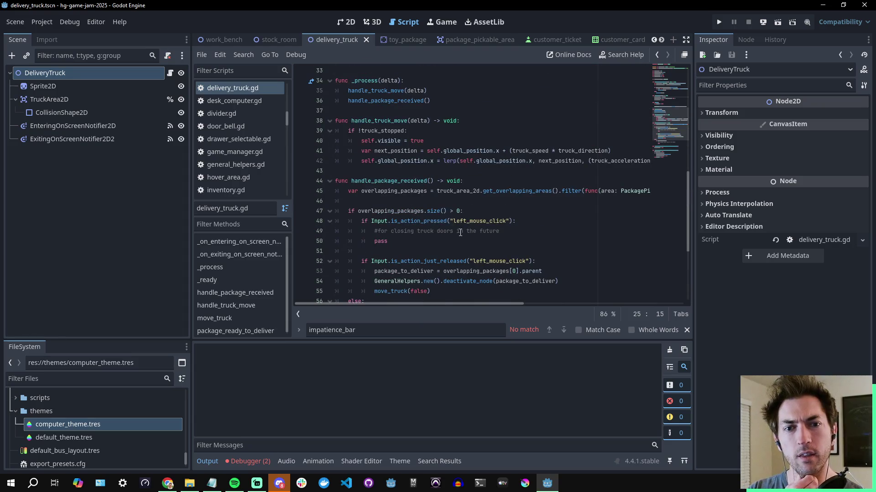
scroll(459, 233, "up", 2)
scroll(459, 233, "up", 1)
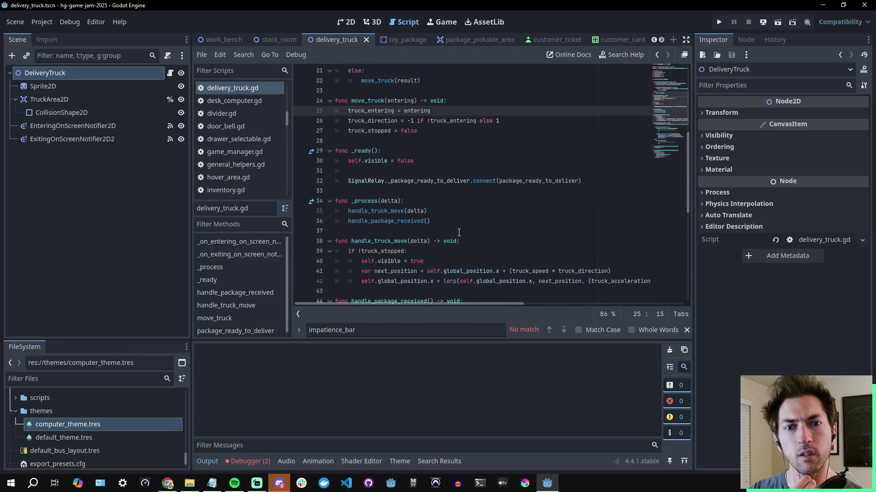
left_click(431, 179)
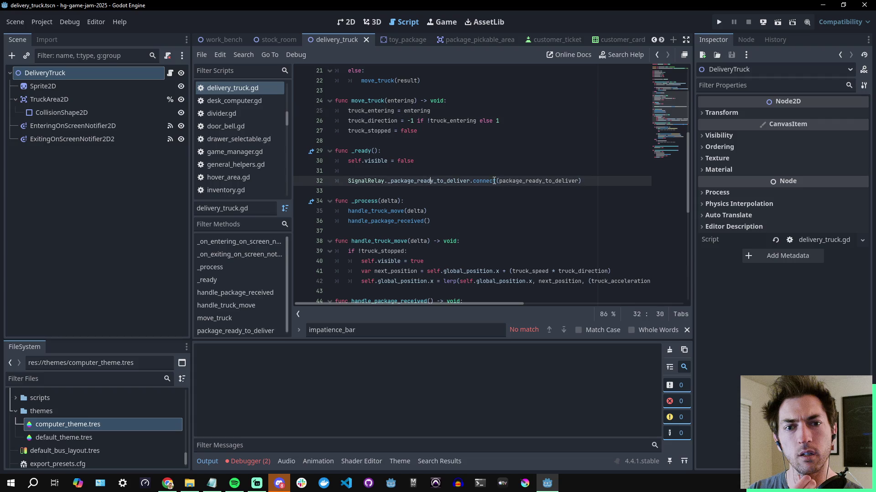
double_click(542, 181)
scroll(531, 235, "up", 5)
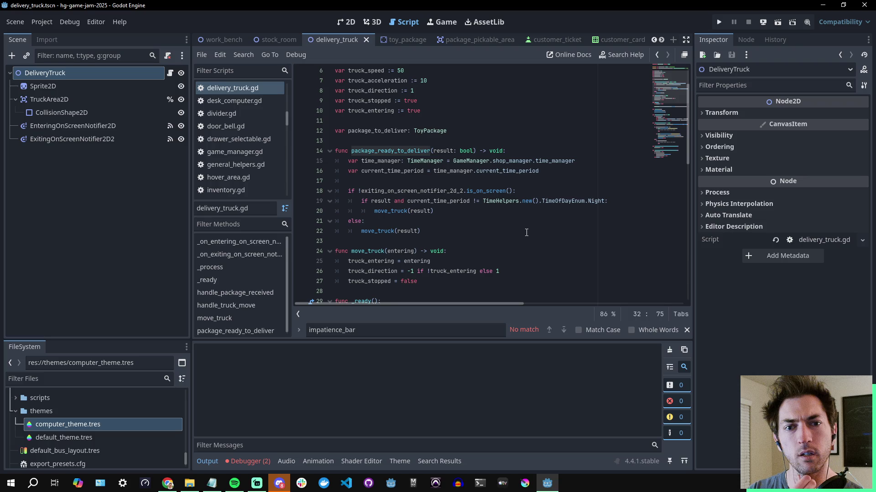
key("alt+Tab")
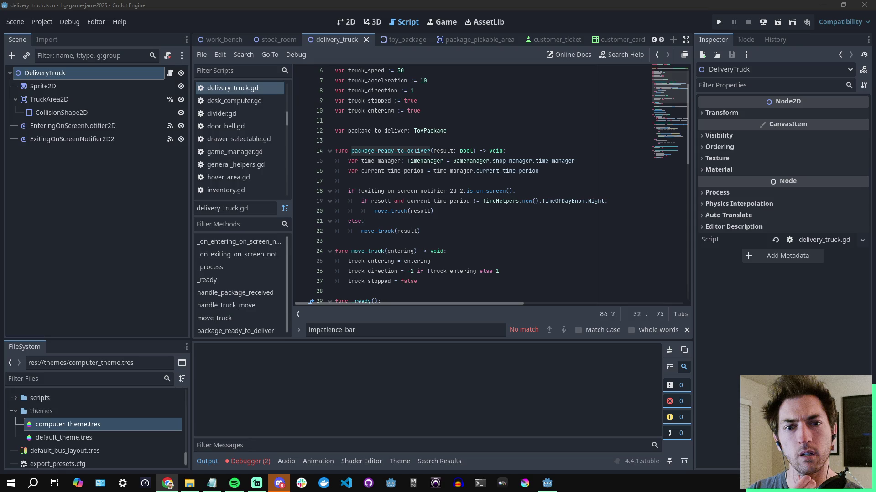
key("alt+Tab")
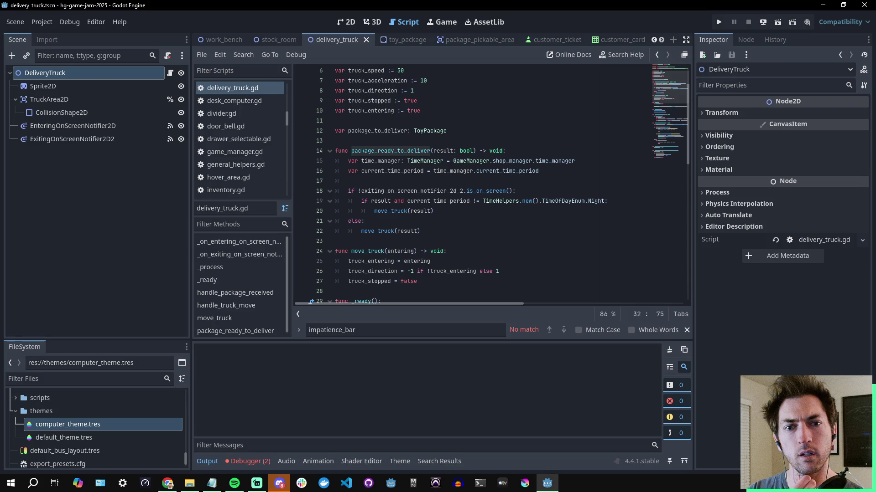
- Inspect package_ready_to_deliver's move_truck call and else branch on lines 20–21
left_click(520, 154)
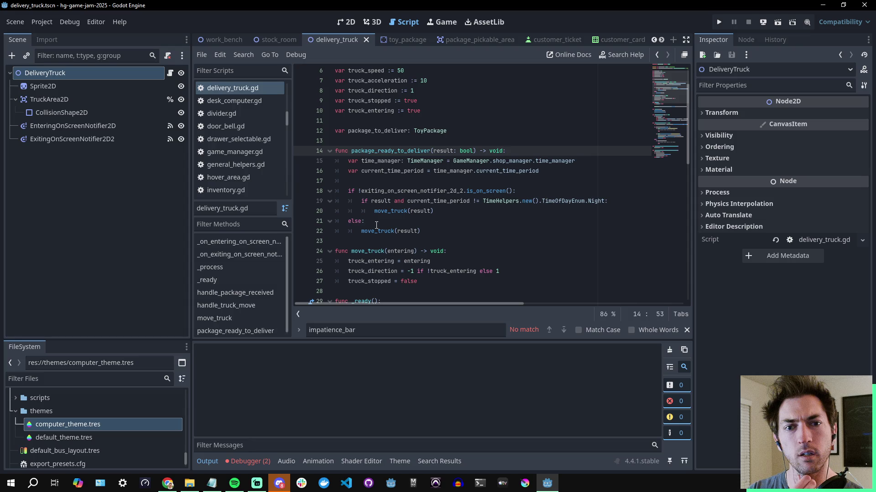
mouse_move(384, 233)
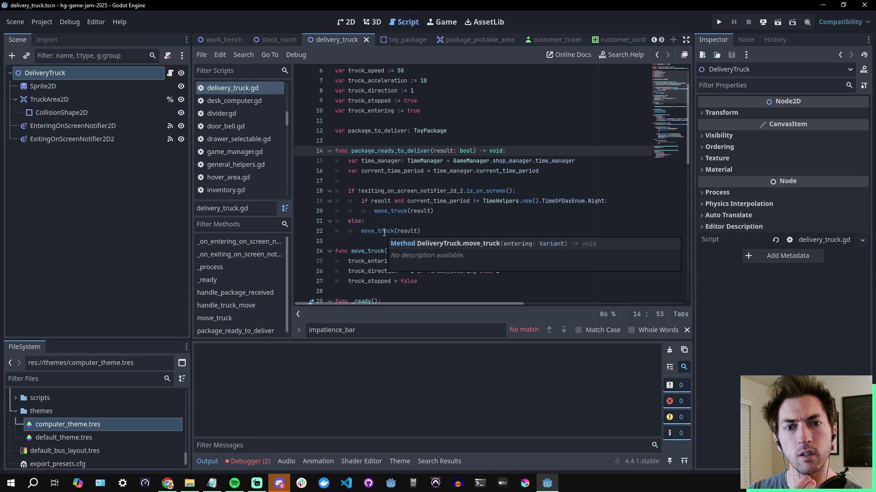
left_click(479, 223)
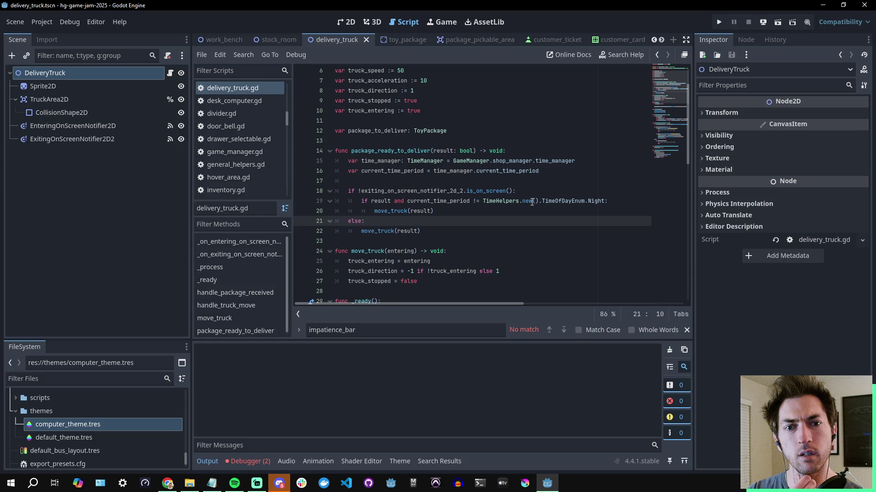
left_click(476, 211)
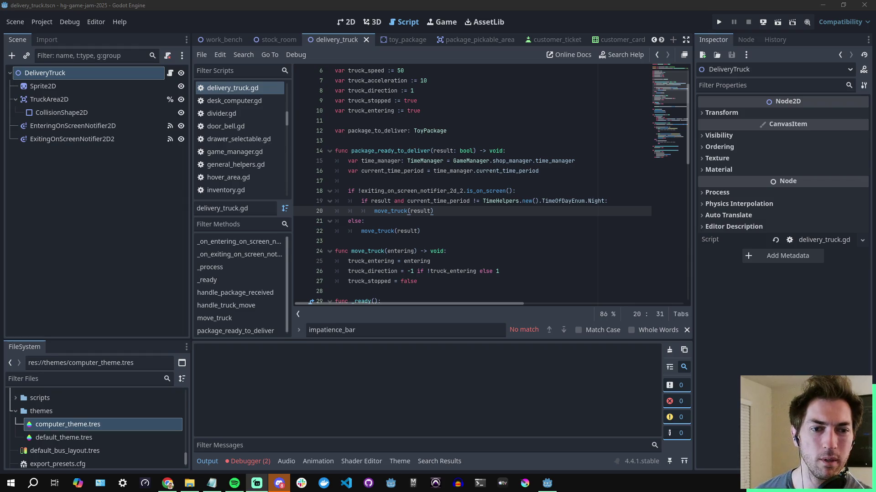
- Change line 18 to 'if result:' and move the negated off-screen check into the inner condition
left_click_drag(510, 190, 359, 190)
key("BackSpace")
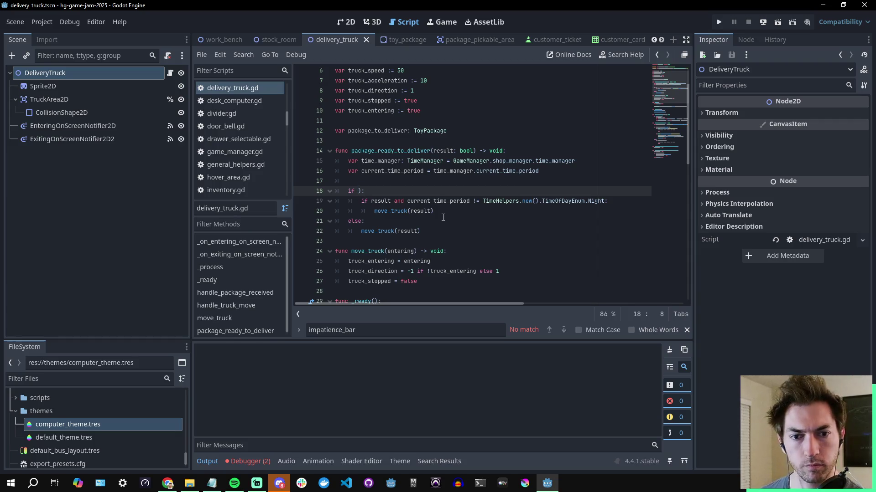
key("ctrl+z")
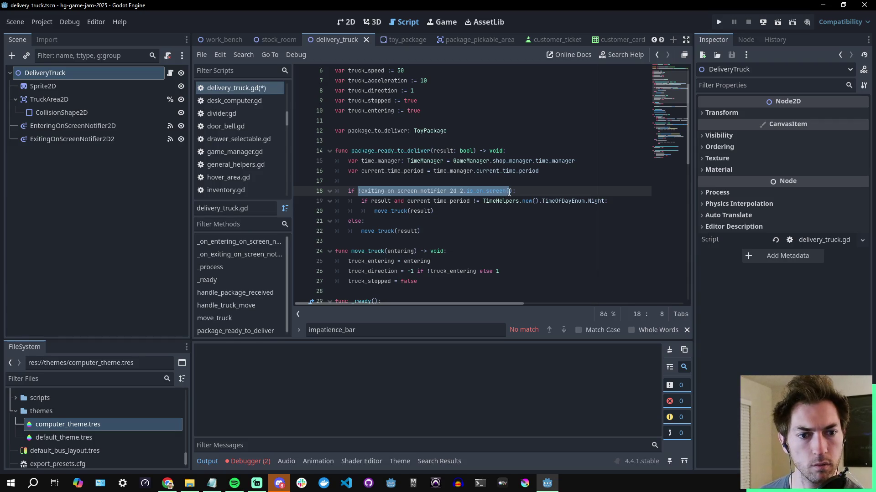
left_click_drag(513, 191, 359, 192)
key("ctrl+s")
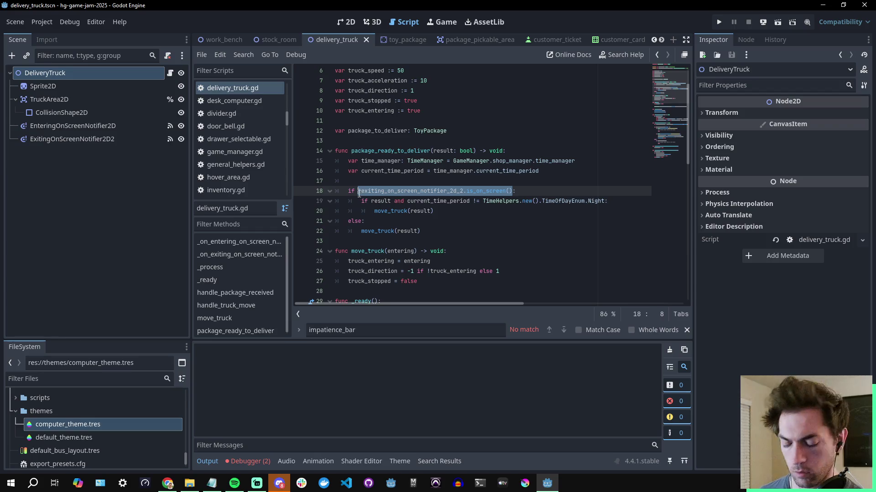
key("ctrl+x")
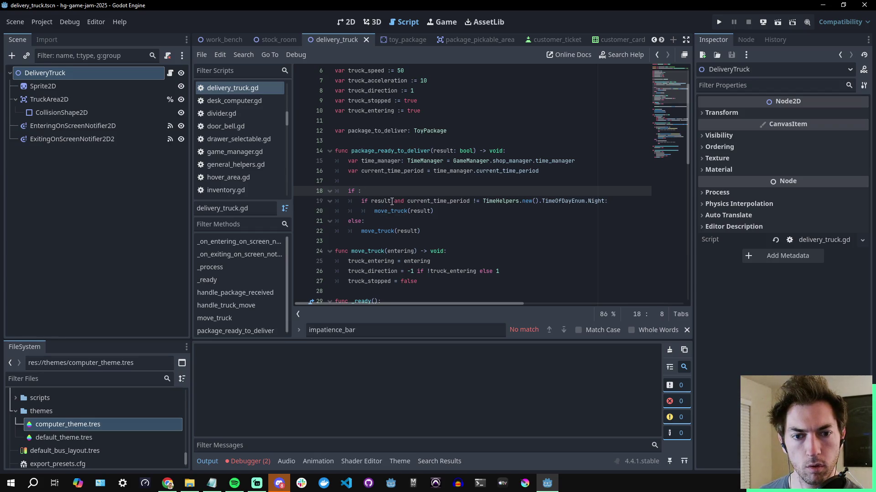
left_click(391, 201)
key("ctrl+v")
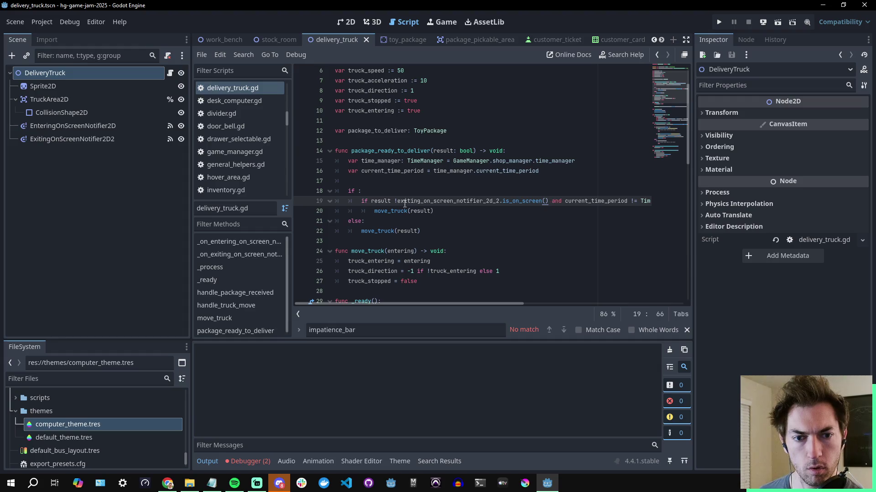
double_click(372, 201)
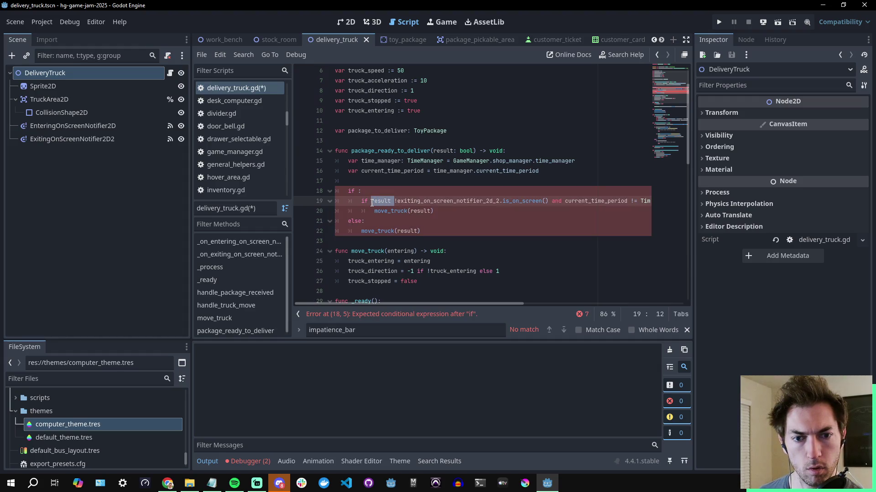
key("BackSpace")
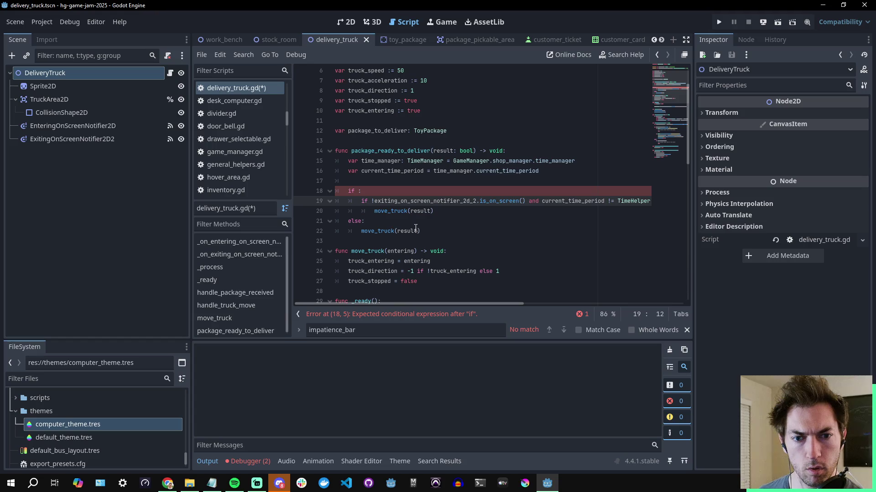
left_click(359, 191)
type("result")
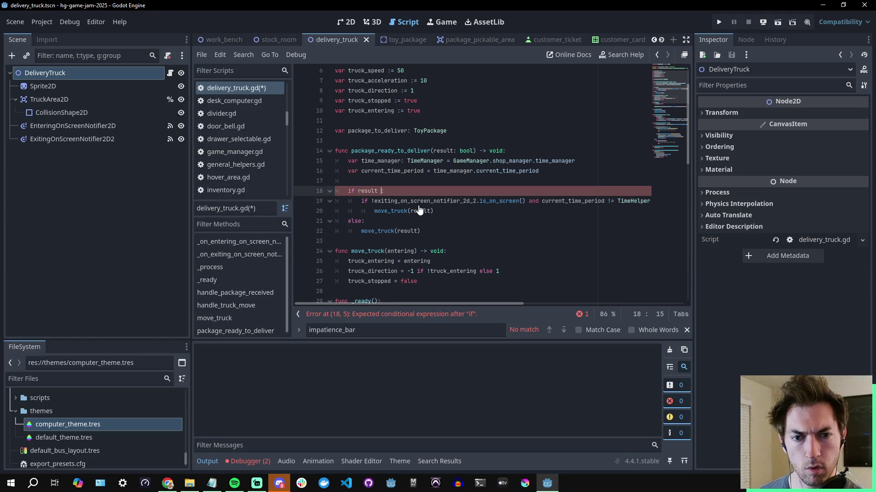
key("BackSpace")
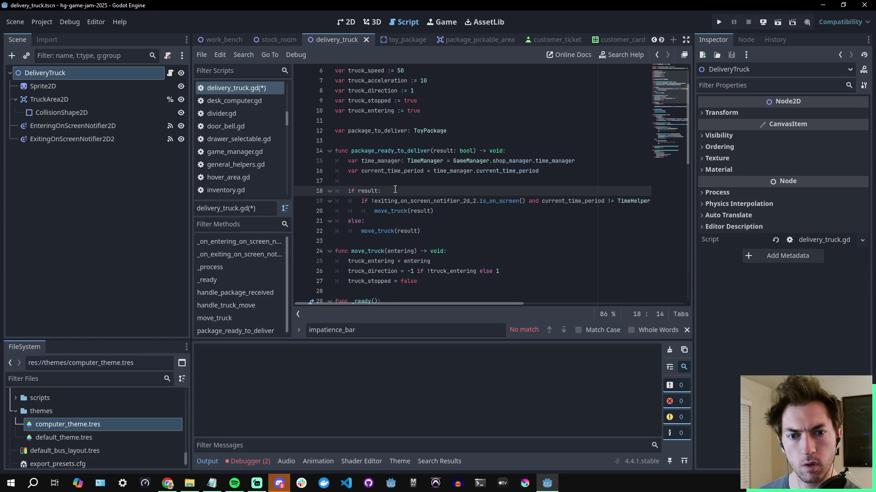
left_click(395, 191)
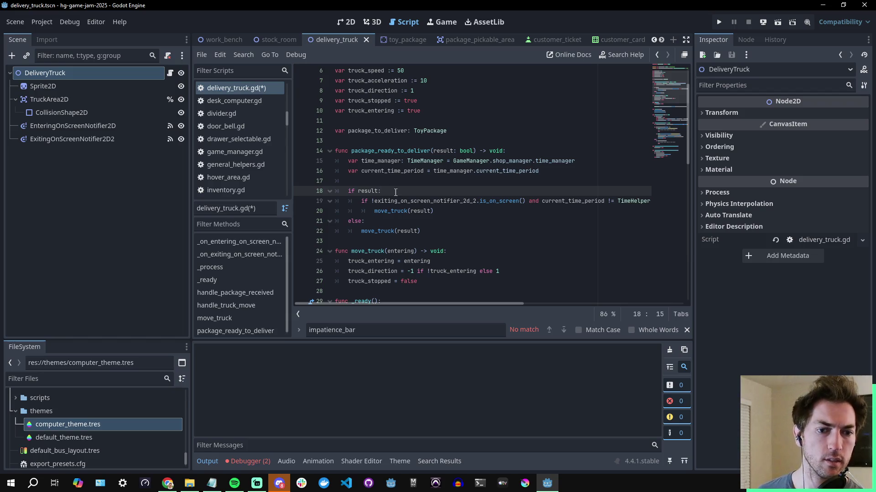
- Wrap the inner condition in parentheses across lines, putting off-screen and not-night checks on separate lines, and save
mouse_move(426, 304)
left_mouse_down()
mouse_move(525, 305)
mouse_move(410, 304)
left_mouse_up()
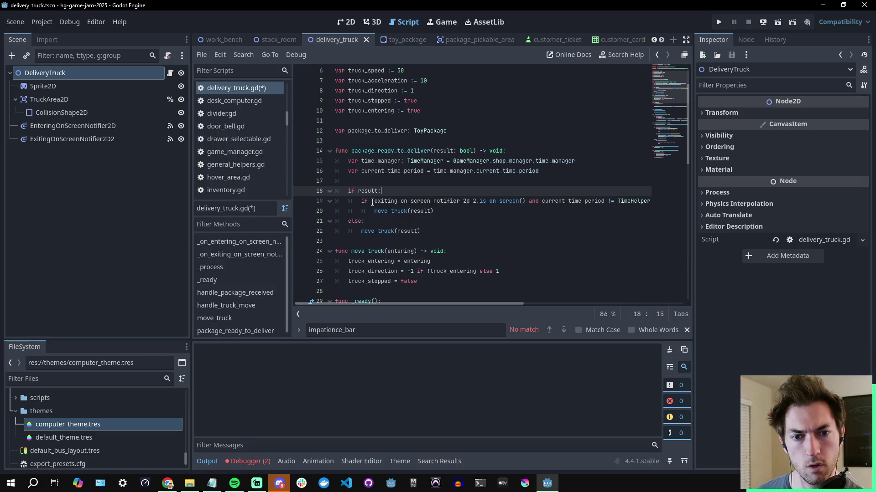
left_click(372, 202)
type("(")
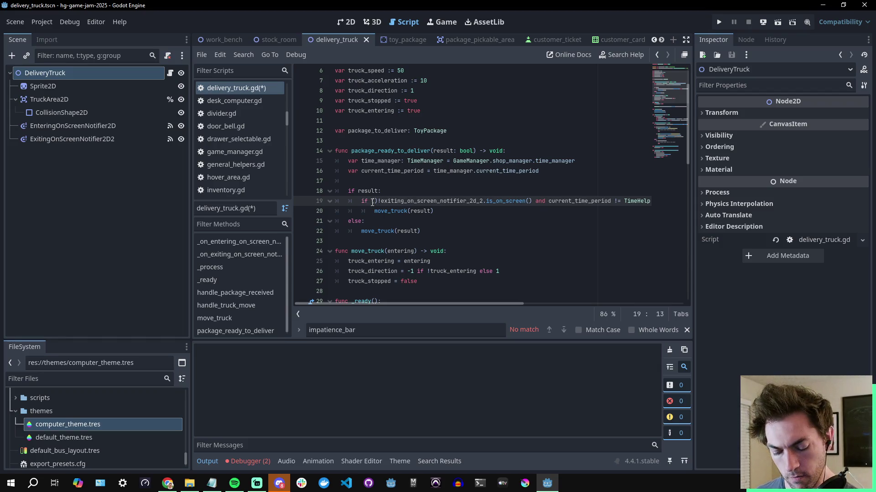
key("BackSpace")
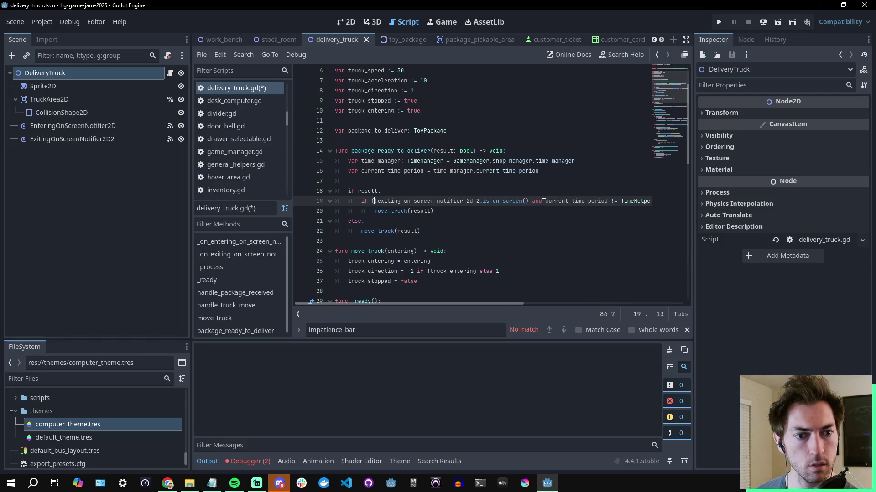
key("Return")
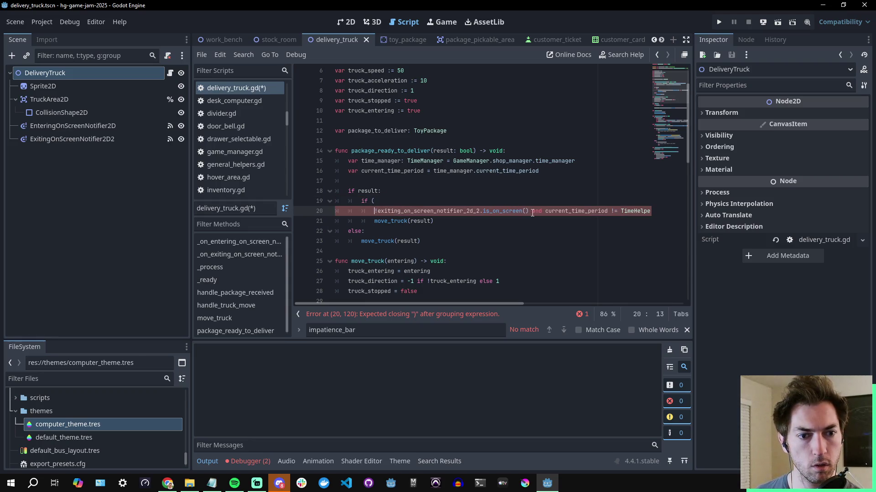
left_click(532, 211)
key("Return")
left_click(586, 223)
key("Return")
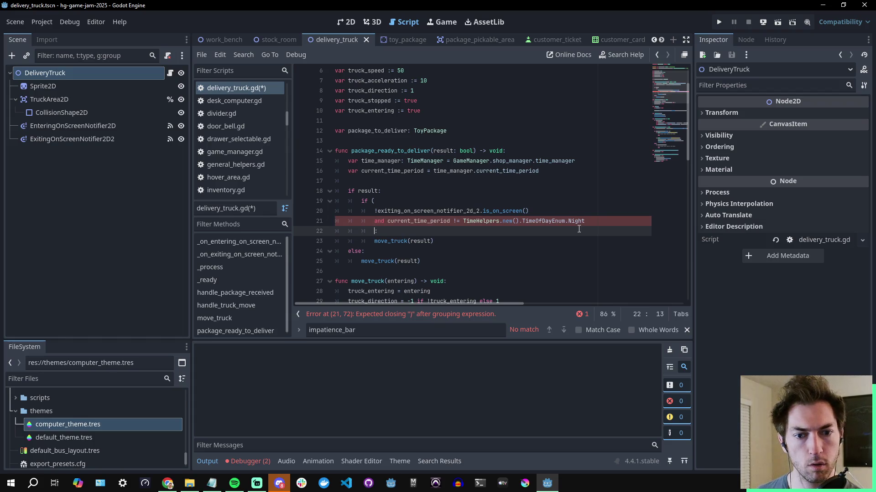
key("BackSpace")
type(")")
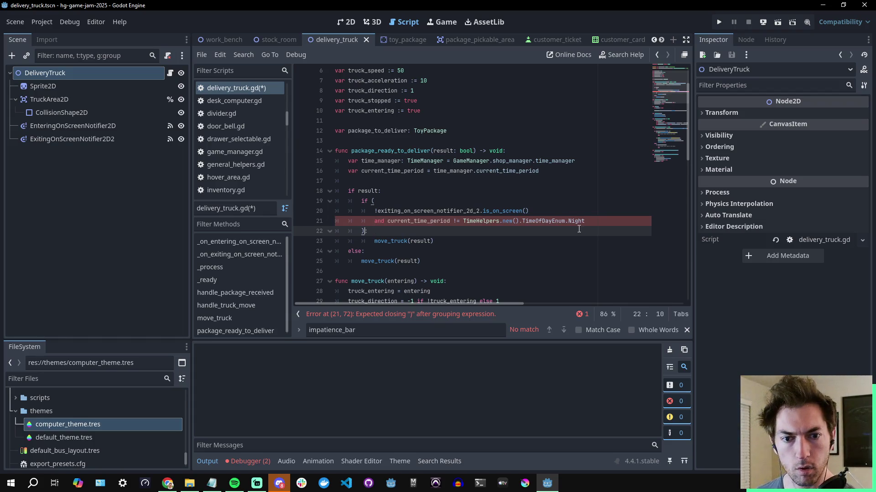
left_click(534, 202)
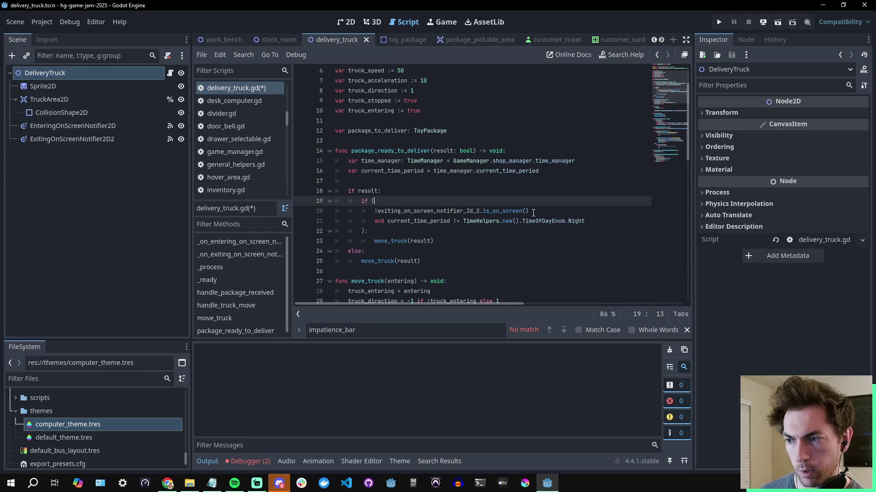
key("ctrl+s")
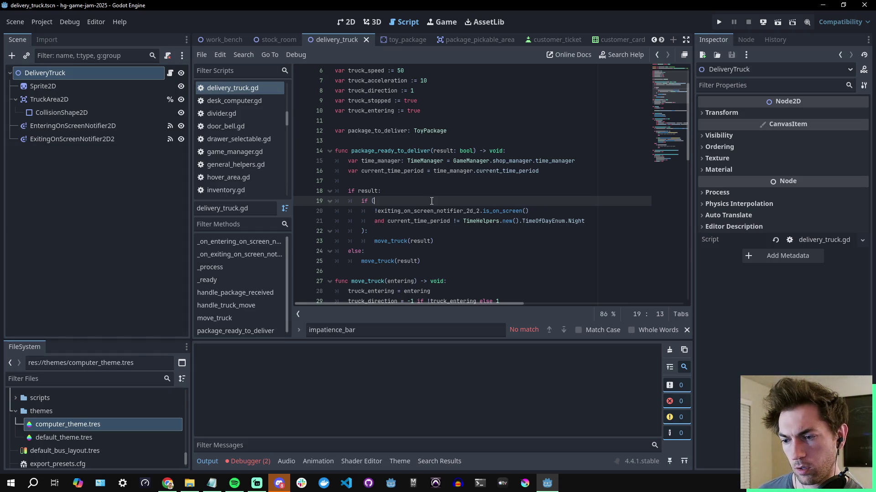
- Save delivery_truck.gd again and run the game to test the change
key("ctrl+s")
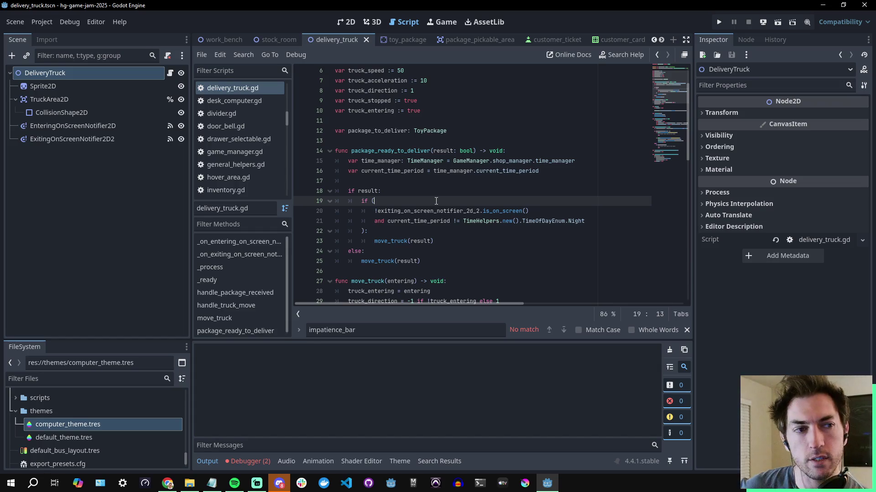
key("ctrl+s")
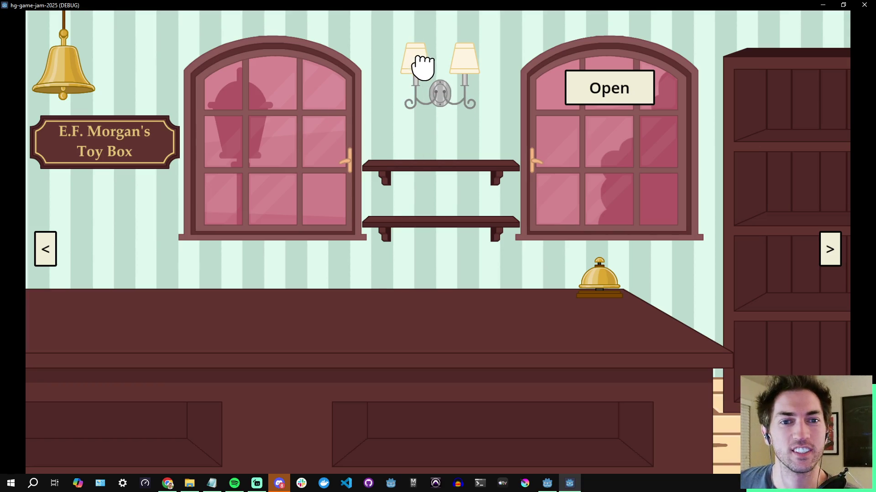
- Close the shop and collect the robot head, pink and yellow arms from the workshop bins
left_click(645, 97)
left_click(830, 249)
left_click(566, 22)
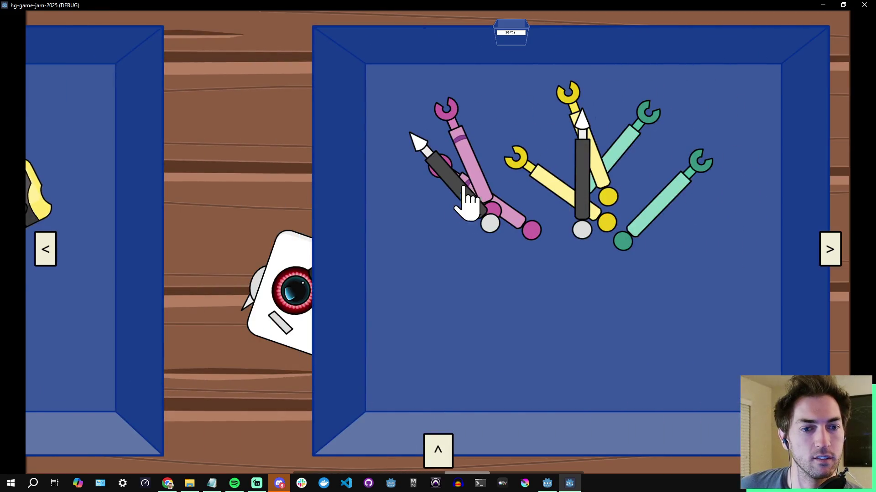
left_click(456, 182)
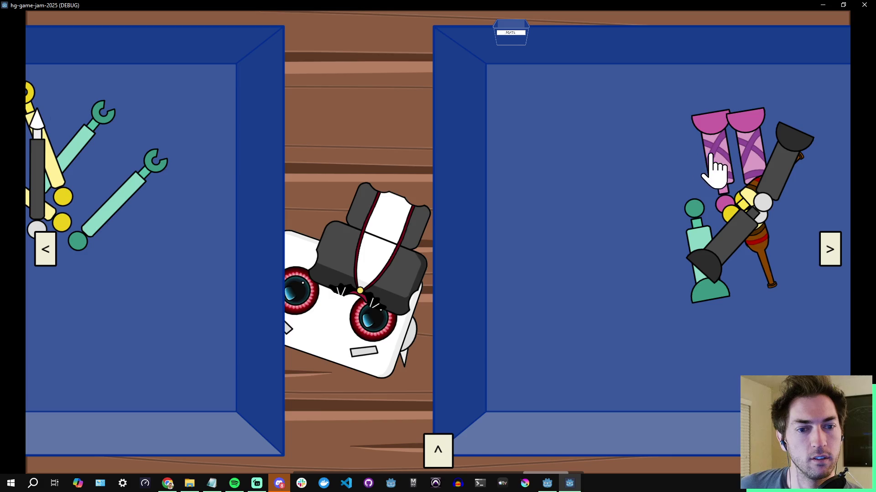
left_click(710, 171)
left_click(507, 44)
mouse_move(319, 346)
left_mouse_down()
mouse_move(250, 215)
mouse_move(276, 55)
left_mouse_up()
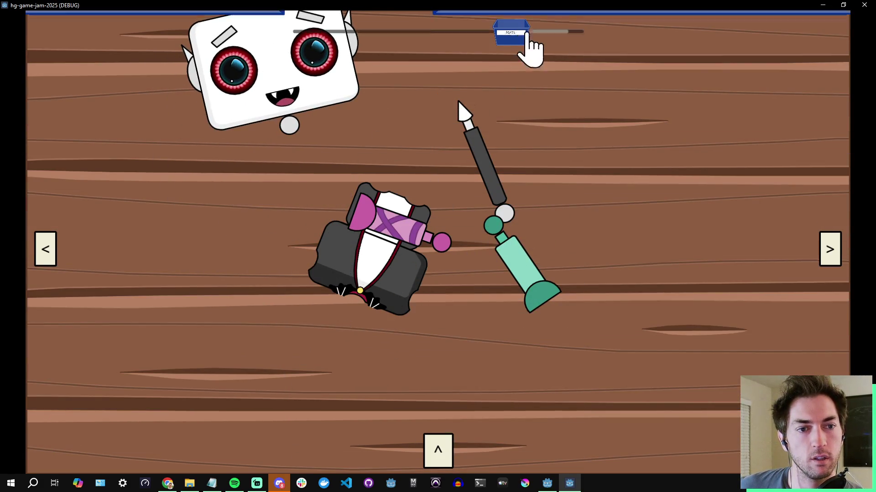
left_click(514, 36)
left_click(237, 228)
left_click(509, 36)
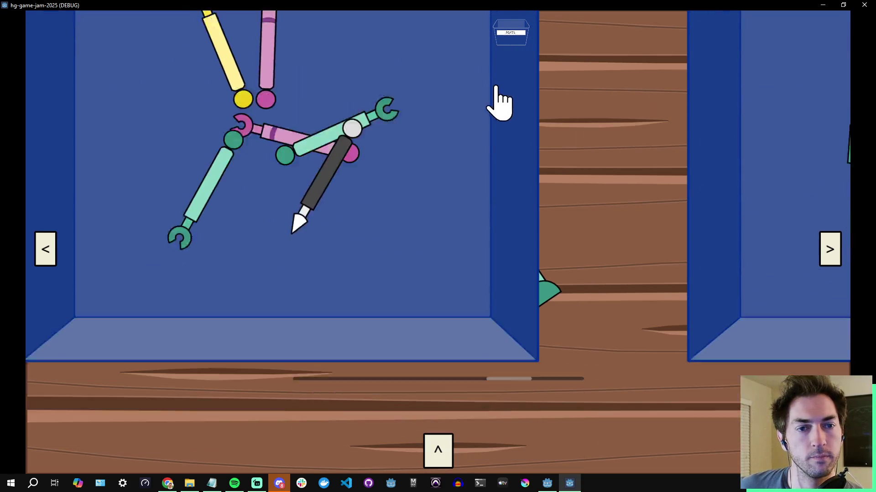
- Attach the body, pink and yellow arms, and pink and green legs to the robot, then package it
left_click_drag(358, 274, 283, 195)
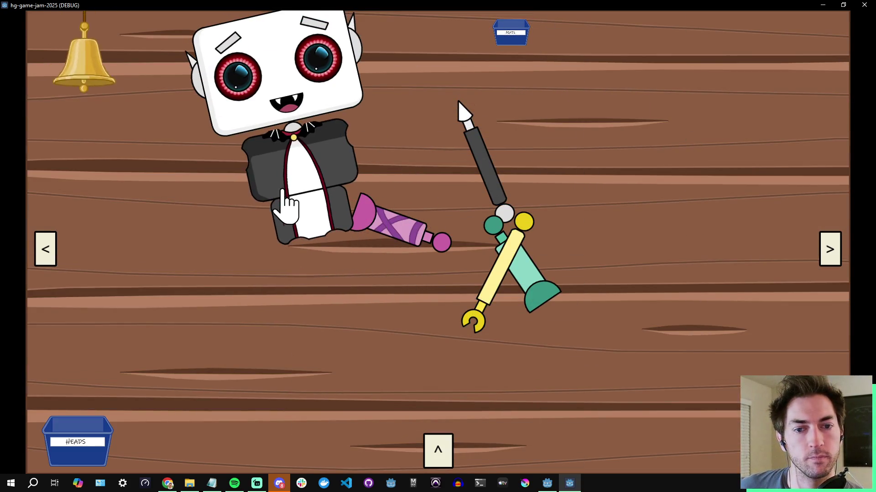
left_click_drag(393, 240, 182, 141)
mouse_move(495, 280)
left_mouse_down()
mouse_move(514, 293)
mouse_move(567, 273)
left_mouse_up()
mouse_move(196, 157)
left_mouse_down()
mouse_move(226, 256)
mouse_move(273, 299)
left_mouse_up()
left_click_drag(518, 299, 372, 298)
mouse_move(563, 273)
left_mouse_down()
mouse_move(400, 213)
mouse_move(364, 171)
left_mouse_up()
mouse_move(466, 176)
left_mouse_down()
mouse_move(465, 258)
mouse_move(226, 189)
left_mouse_up()
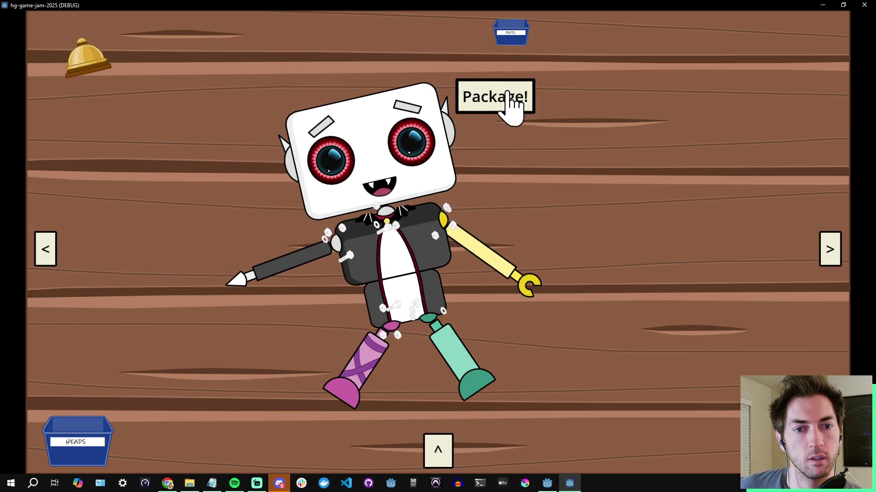
left_click(511, 96)
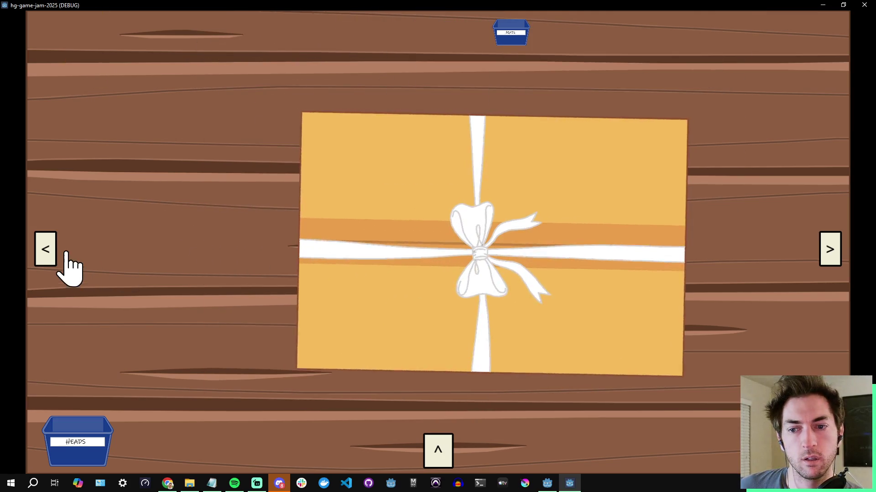
- Accept the arriving customer's order and label the package with their tag
left_click(45, 255)
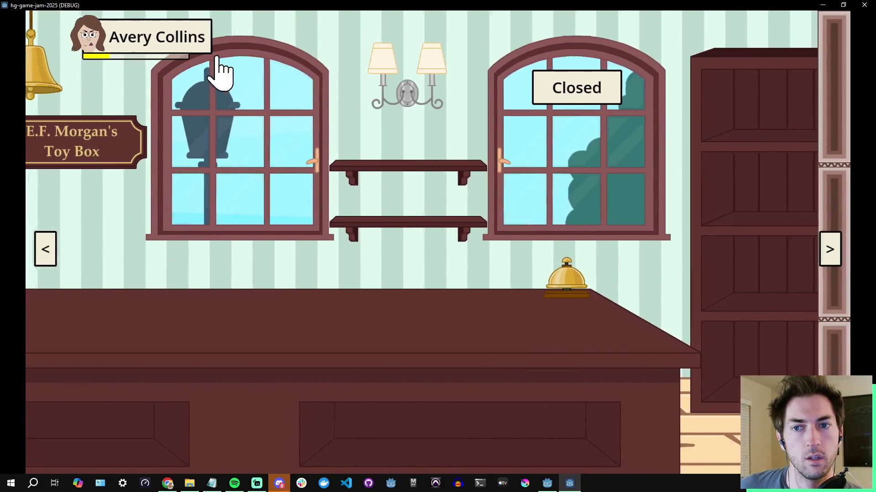
left_click(214, 46)
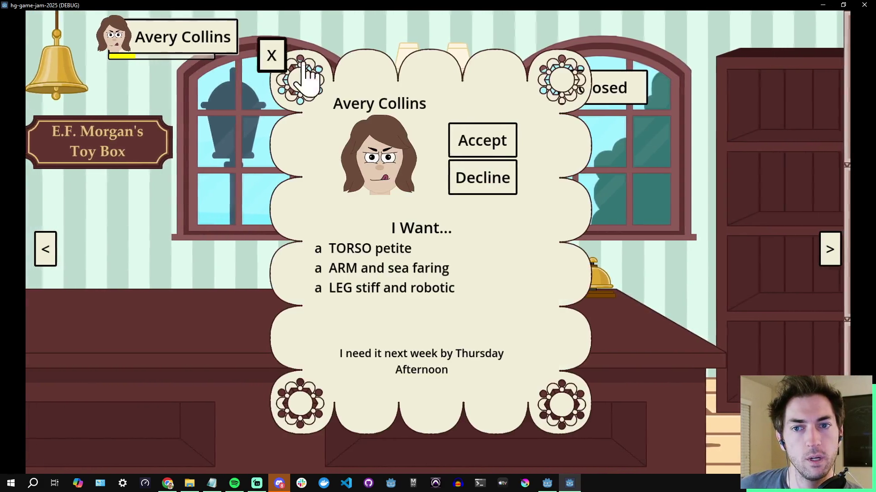
left_click(512, 147)
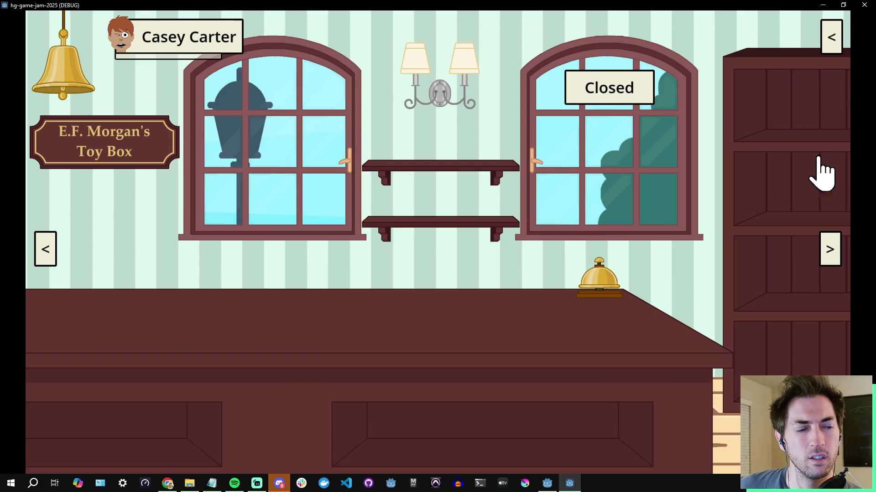
left_click(830, 250)
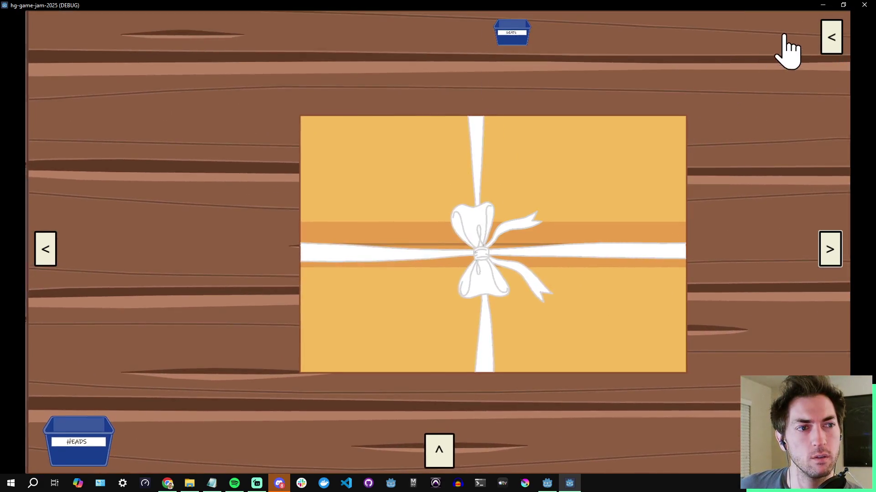
left_click(828, 39)
mouse_move(802, 64)
left_mouse_down()
mouse_move(556, 236)
mouse_move(486, 342)
left_mouse_up()
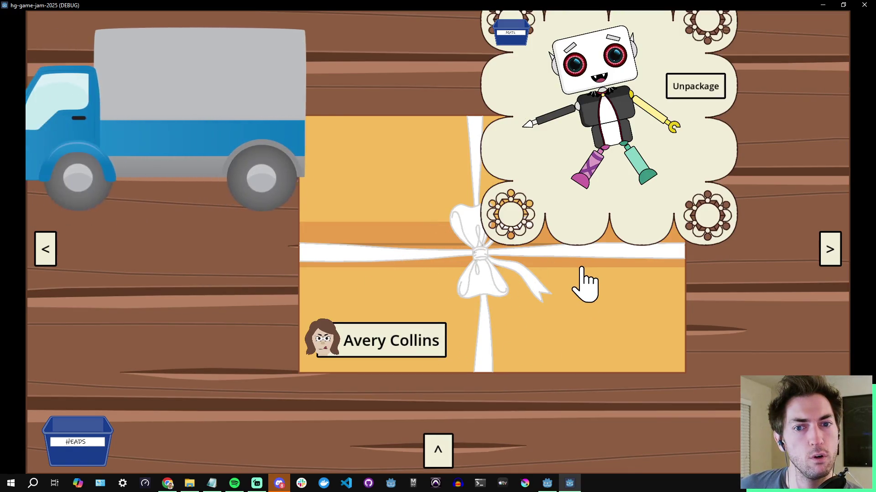
- Load the tagged package onto the delivery truck and return to the shop front
left_click(438, 452)
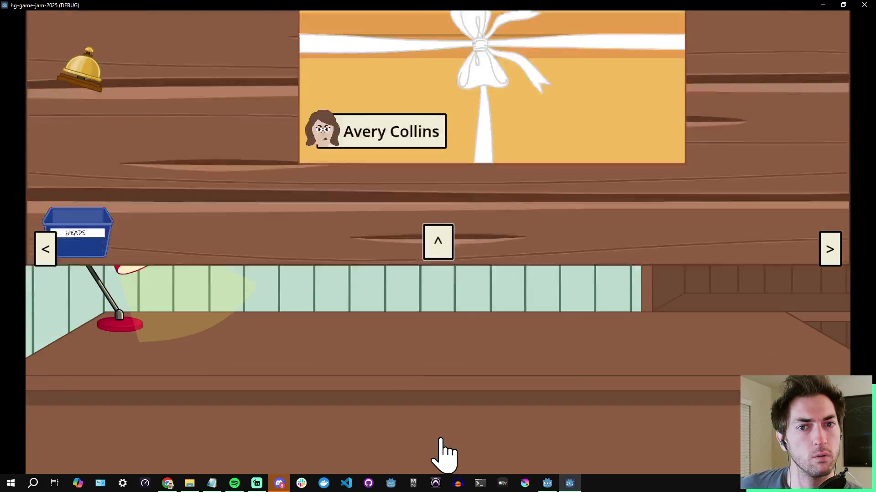
left_click(449, 409)
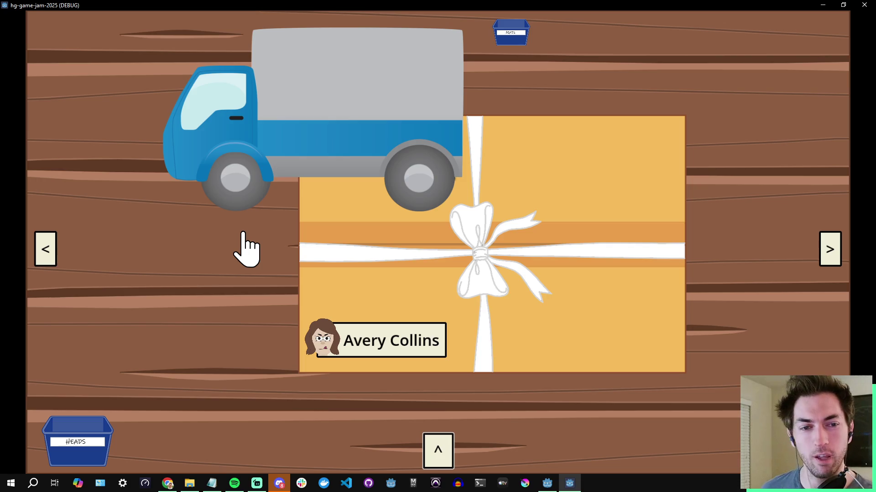
mouse_move(493, 282)
left_mouse_down()
mouse_move(498, 299)
mouse_move(336, 113)
left_mouse_up()
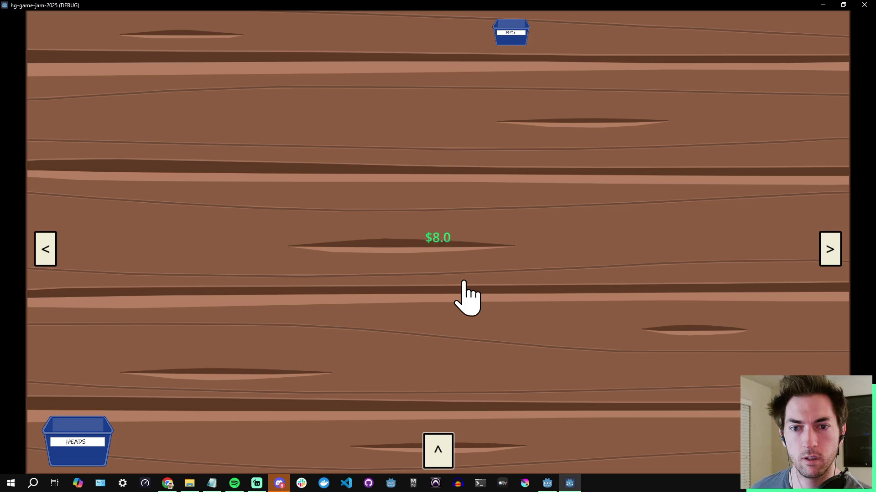
left_click(45, 249)
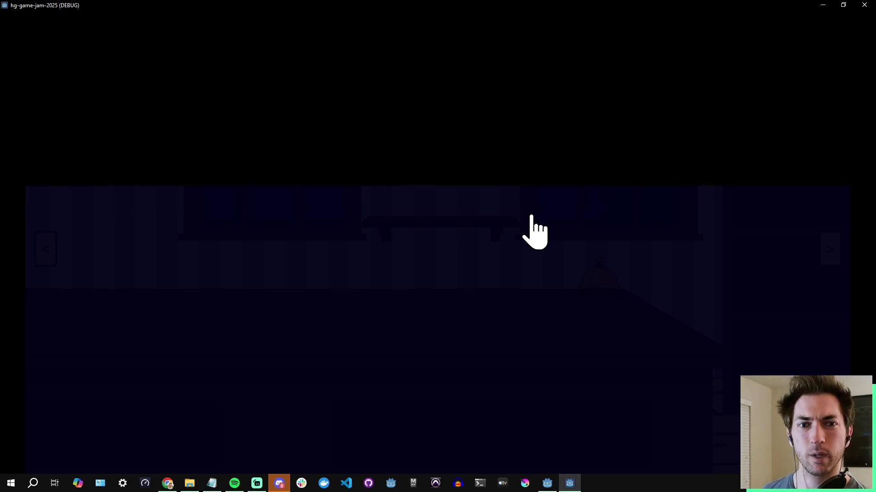
- Start the next day in the running game
left_click(436, 246)
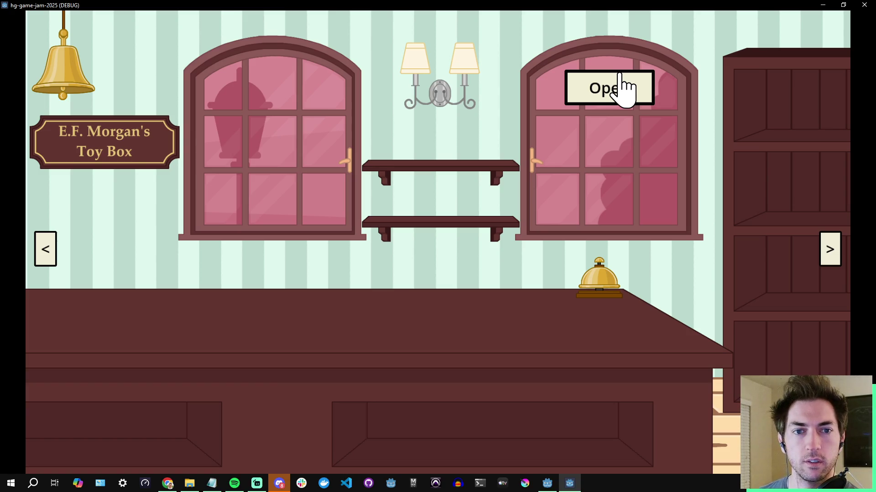
- Flip the shop sign to Closed and take two arms and the pirate head from the parts bins
left_click(587, 97)
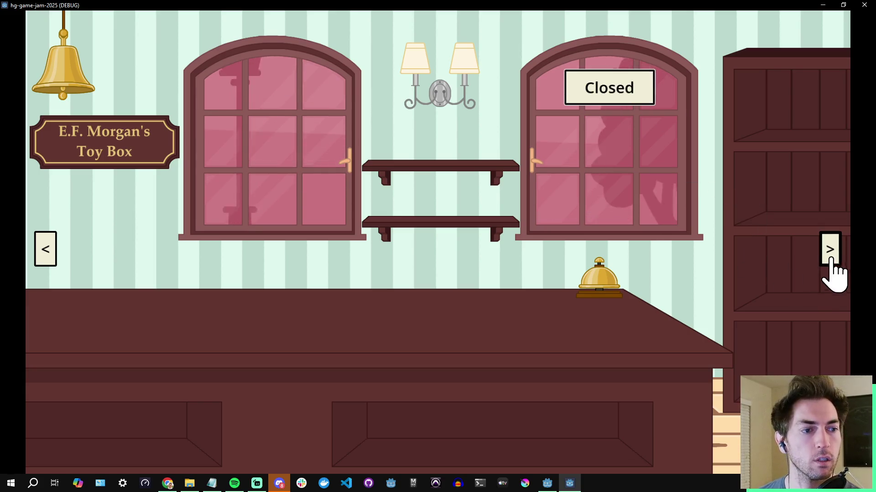
left_click(828, 262)
key("Up")
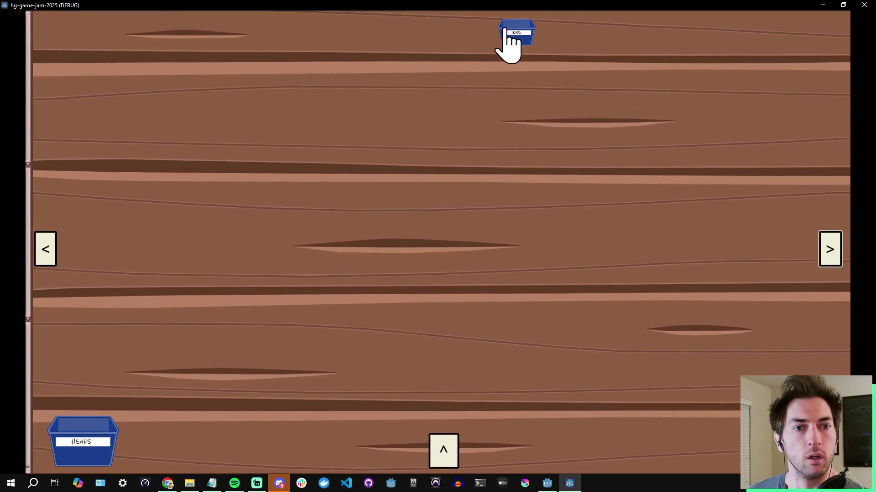
left_click(513, 36)
left_click(367, 275)
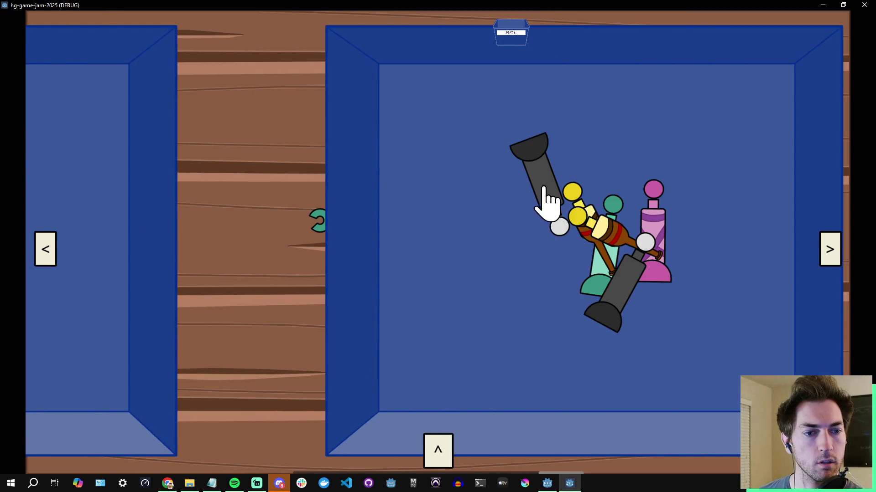
left_click(547, 195)
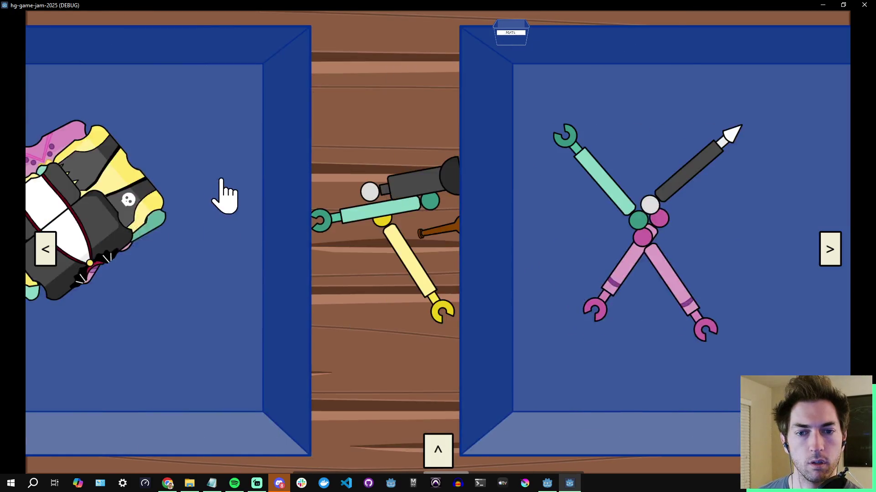
left_click(357, 235)
key("Left")
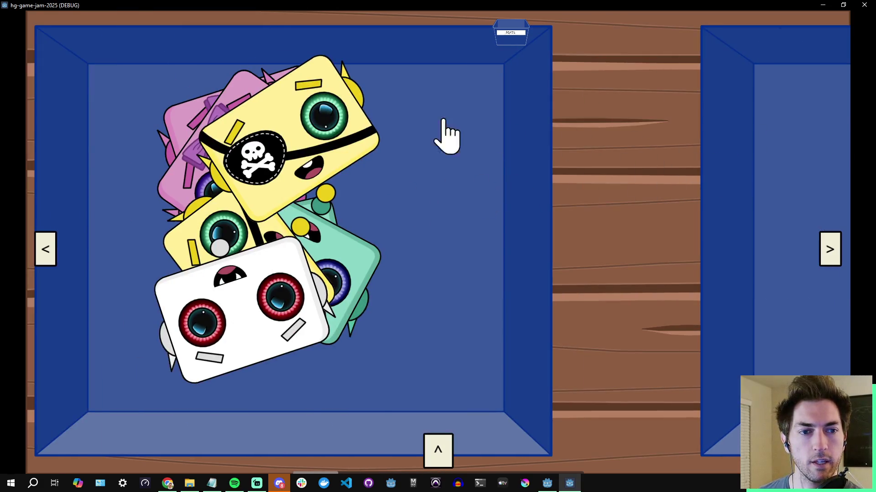
left_click(364, 139)
key("Right")
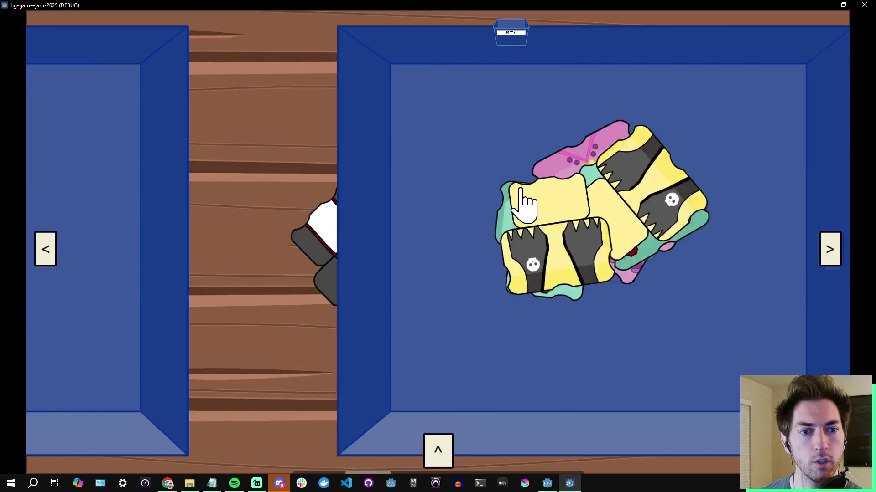
key("Left")
key("Right")
key("Left")
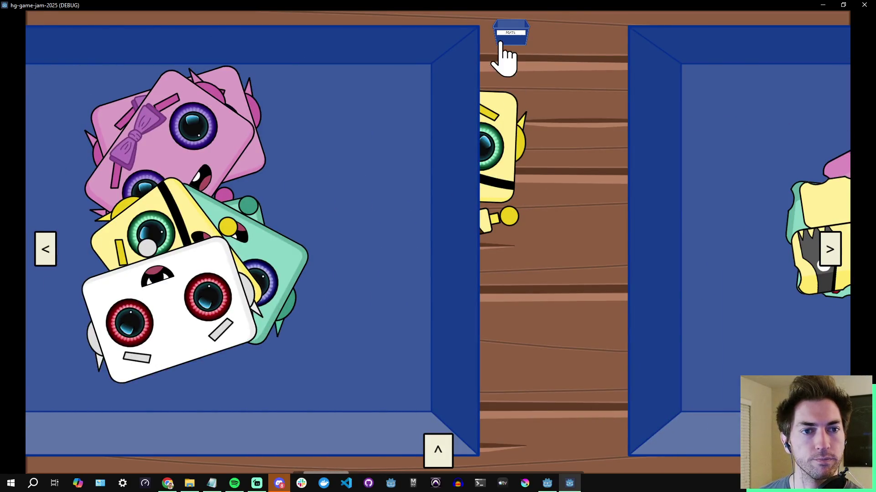
left_click(506, 37)
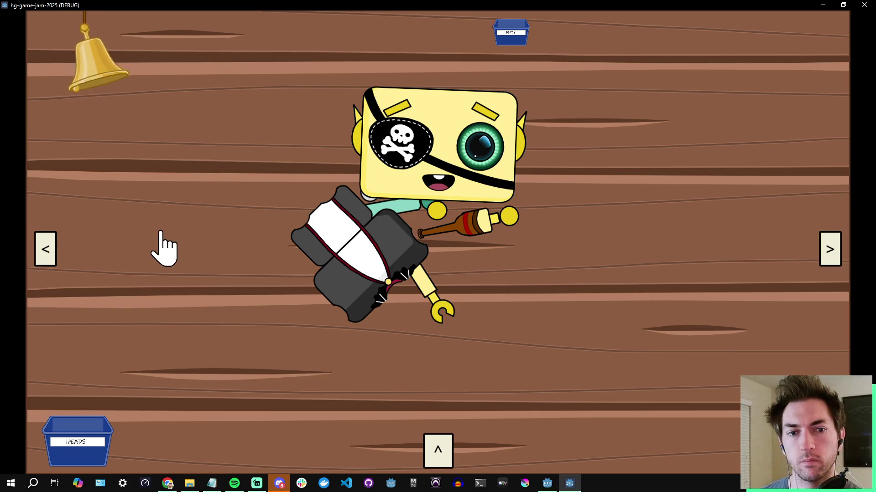
- Accept the new customer's order at the shop counter and return to the assembly table
left_click(49, 250)
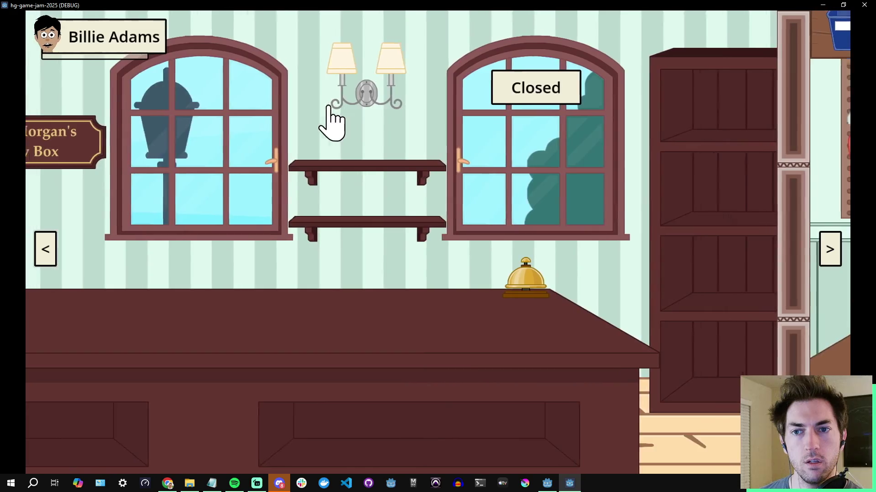
left_click(163, 42)
left_click(484, 141)
left_click(828, 251)
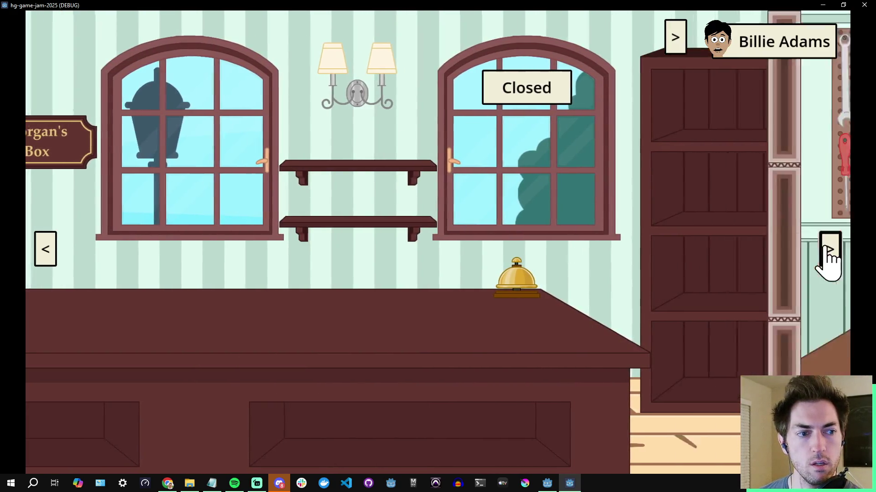
left_click(691, 370)
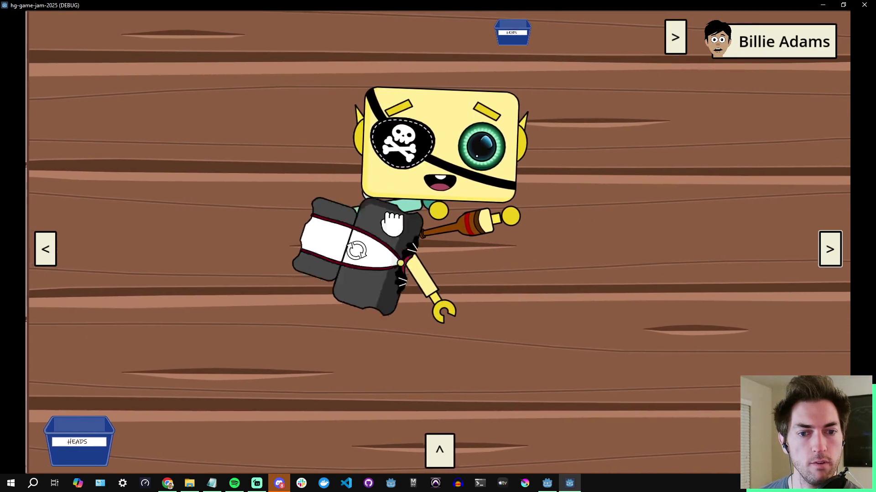
- Build the pirate robot with pirate head, peg and boot legs, yellow and teal arms, then package it
left_click_drag(345, 189, 664, 317)
left_click_drag(461, 172, 618, 185)
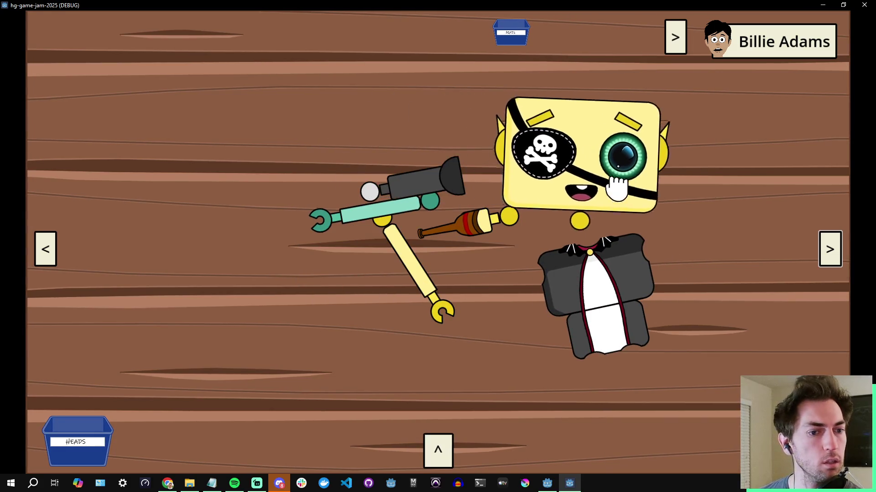
mouse_move(513, 212)
left_mouse_down()
mouse_move(490, 278)
mouse_move(518, 273)
mouse_move(604, 415)
mouse_move(597, 392)
left_mouse_up()
mouse_move(437, 182)
left_mouse_down()
mouse_move(397, 279)
mouse_move(590, 391)
mouse_move(648, 412)
left_mouse_up()
left_click_drag(421, 287, 680, 363)
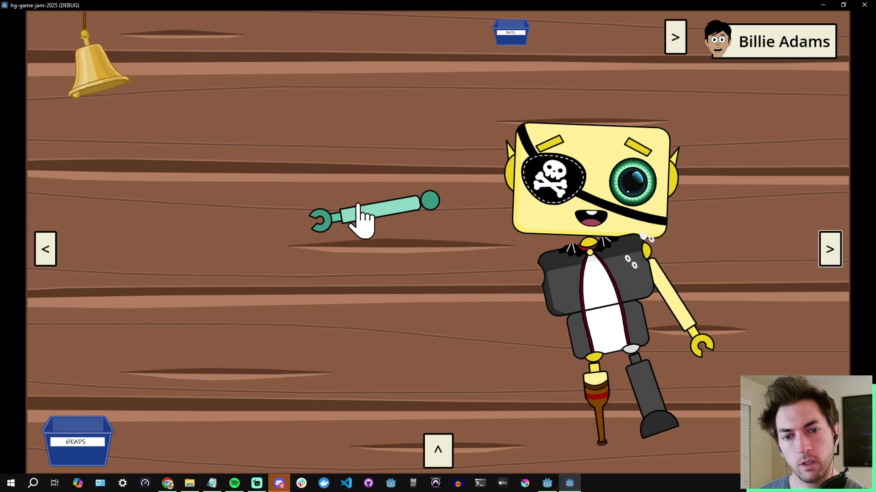
left_click_drag(362, 219, 473, 319)
left_click_drag(565, 302, 375, 273)
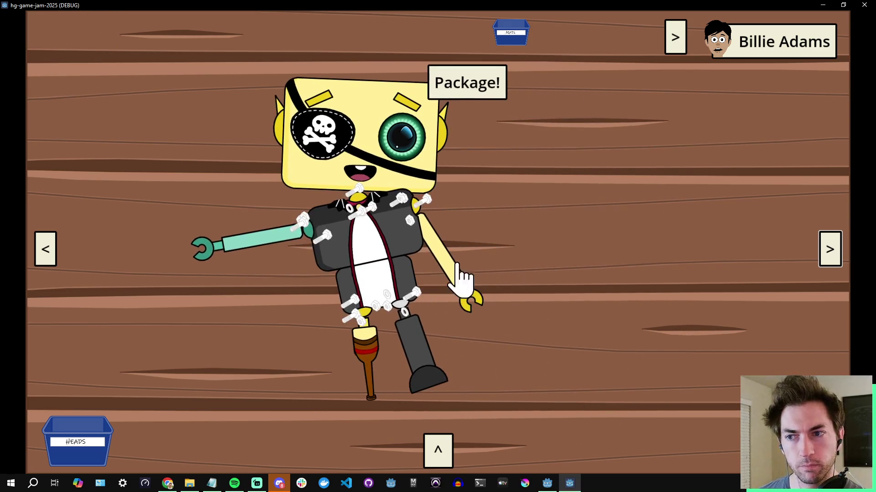
left_click(483, 89)
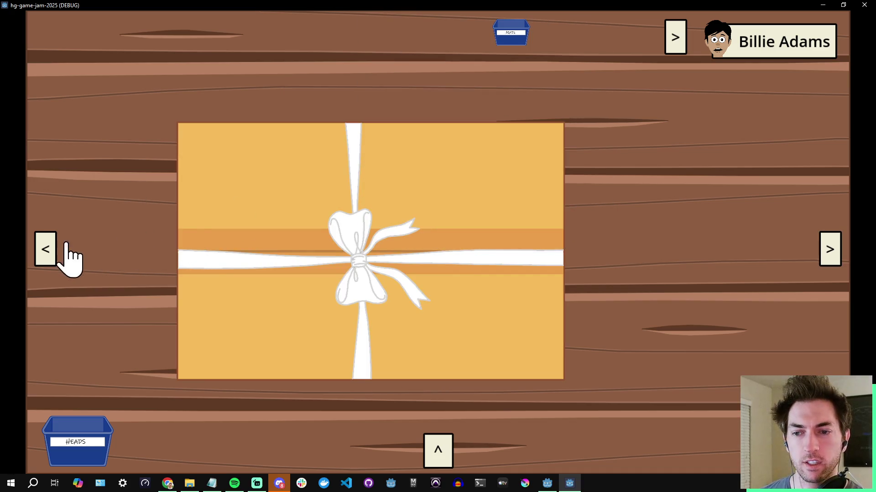
- Accept the second customer's order, label the wrapped box, send it toward the truck, and stop the game
left_click(46, 250)
left_click(146, 37)
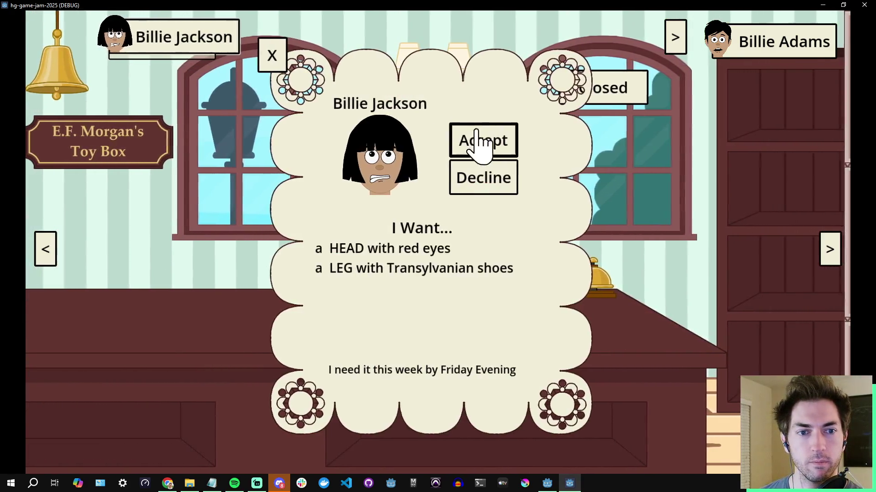
left_click(474, 141)
left_click(826, 253)
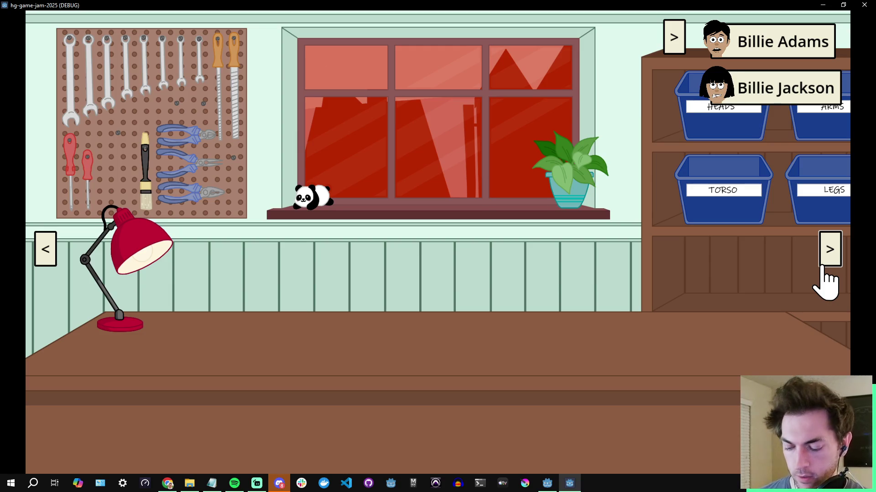
left_click(547, 393)
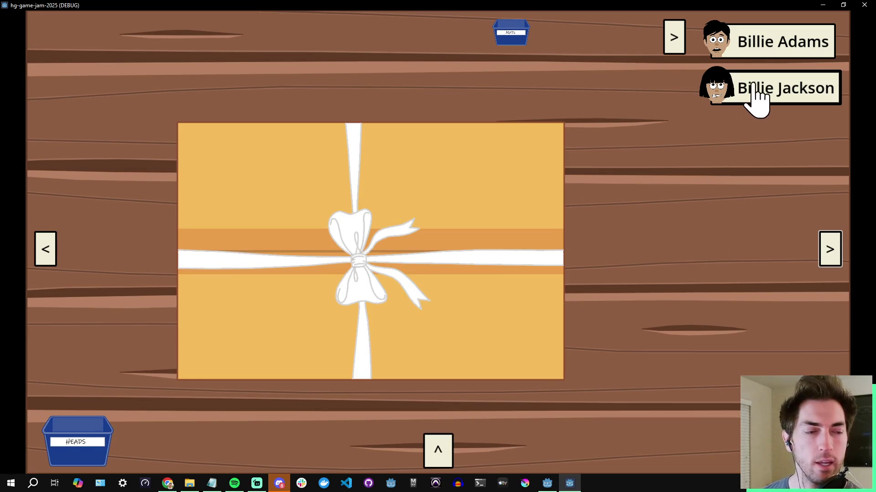
mouse_move(771, 91)
left_mouse_down()
mouse_move(682, 180)
mouse_move(319, 364)
left_mouse_up()
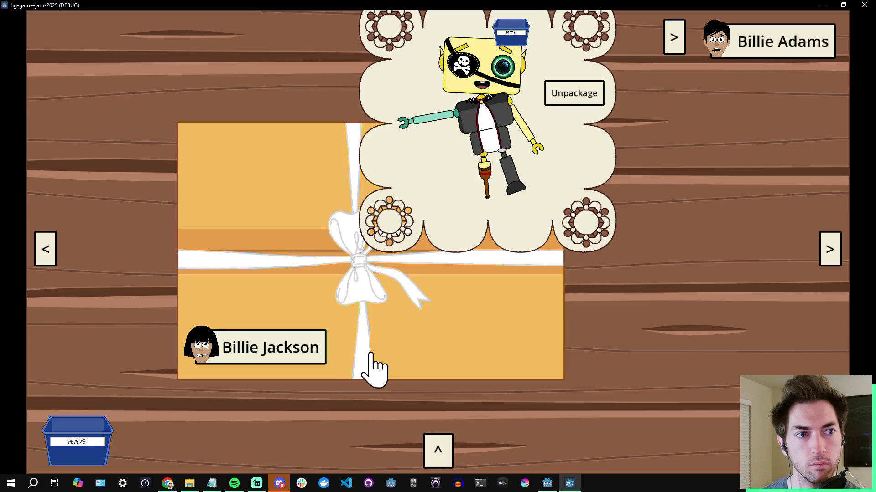
mouse_move(381, 330)
left_mouse_down()
mouse_move(502, 317)
mouse_move(499, 307)
mouse_move(487, 306)
mouse_move(518, 318)
mouse_move(506, 346)
mouse_move(567, 157)
mouse_move(561, 164)
left_mouse_up()
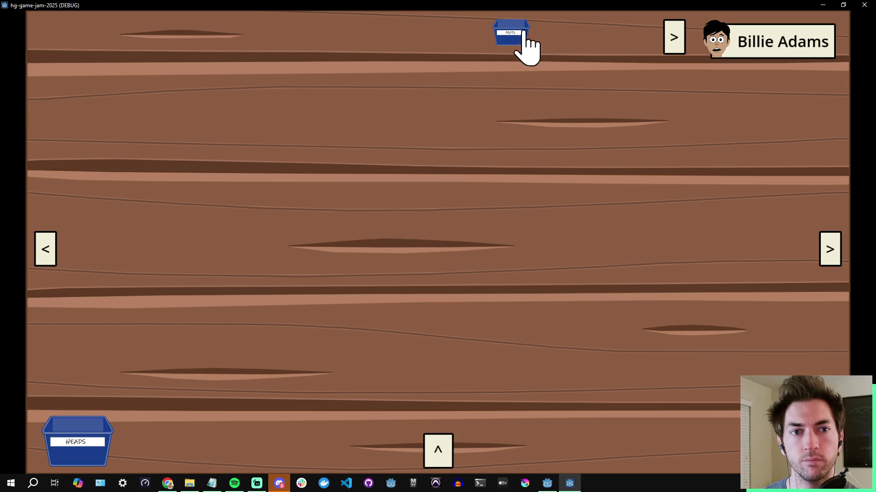
left_click(510, 33)
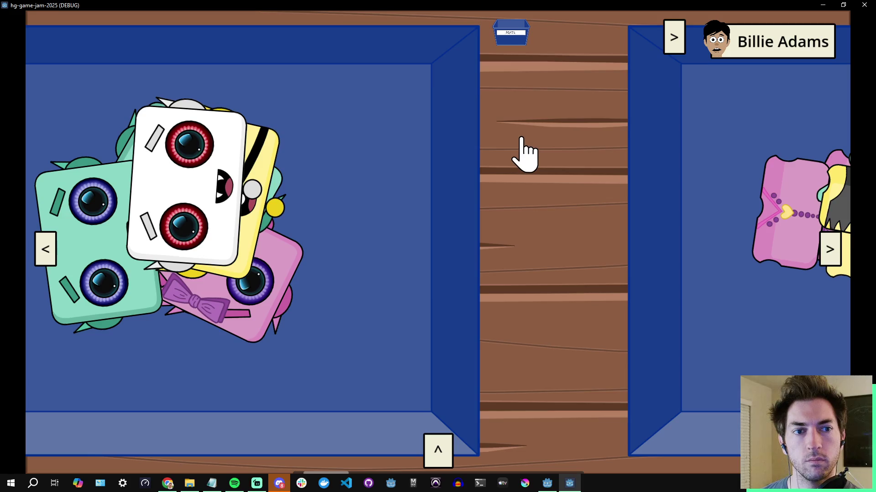
left_click(45, 249)
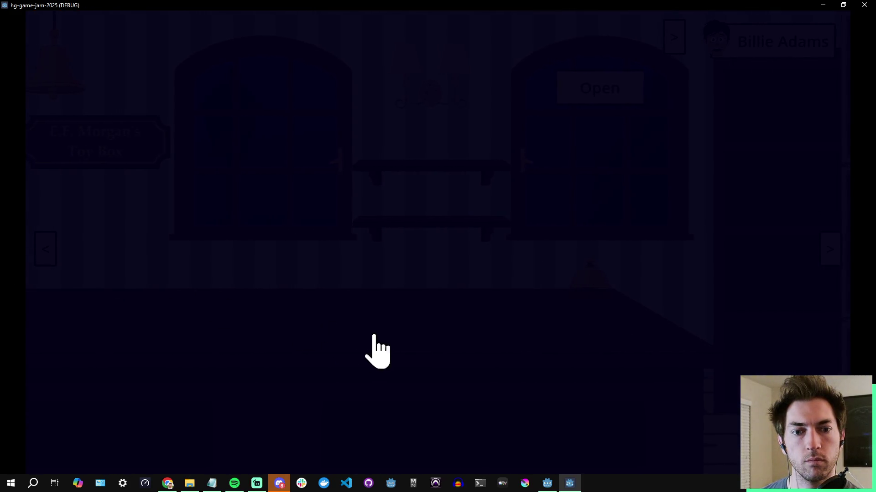
left_click(864, 5)
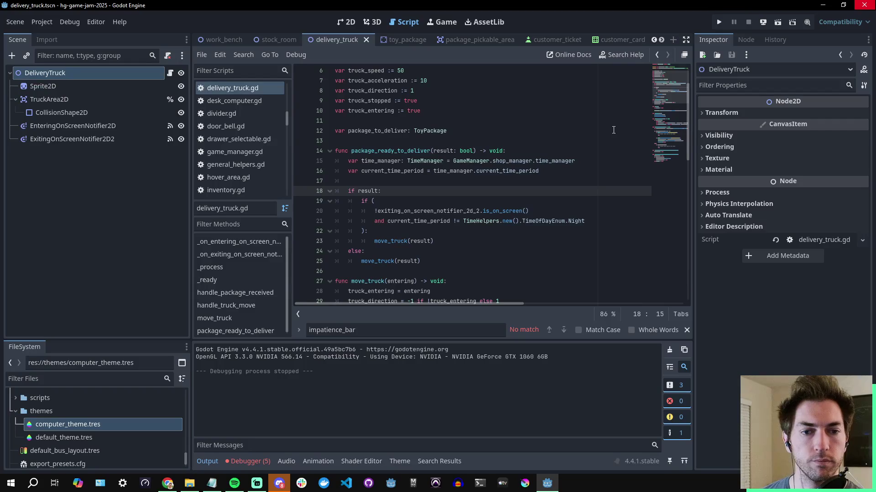
- Review the shop_manager, time_manager and current_time_period lines at the top of package_ready_to_deliver
left_click(534, 161)
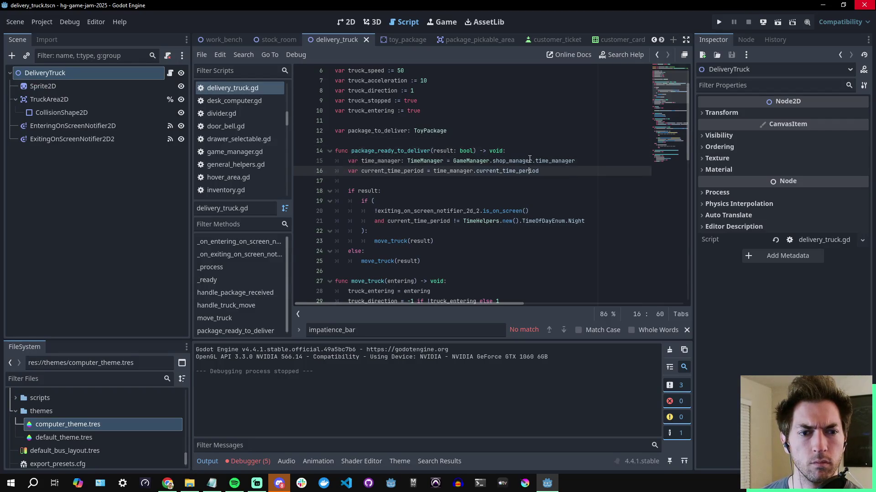
left_click(529, 170)
left_click(527, 162)
left_click(526, 163)
left_click(523, 153)
left_click(523, 167)
left_click(521, 156)
left_click(524, 170)
left_click(523, 163)
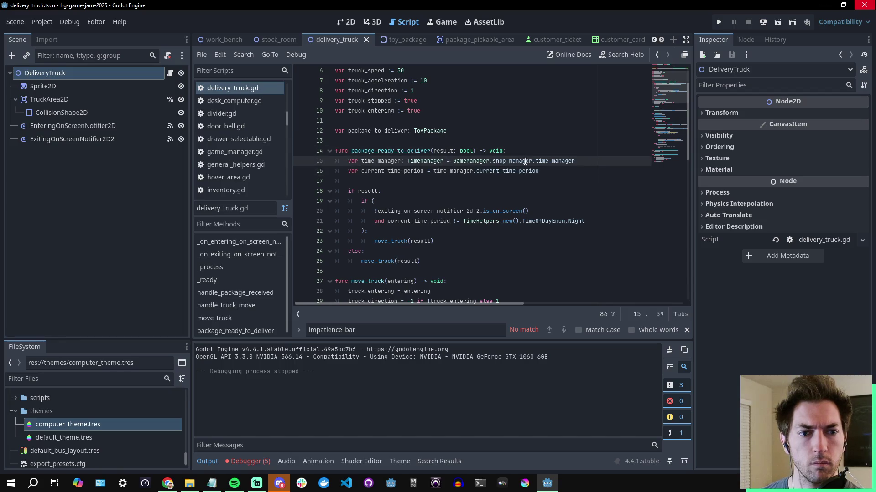
left_click(525, 169)
left_click(525, 162)
left_click(523, 152)
left_click(524, 163)
left_click(525, 170)
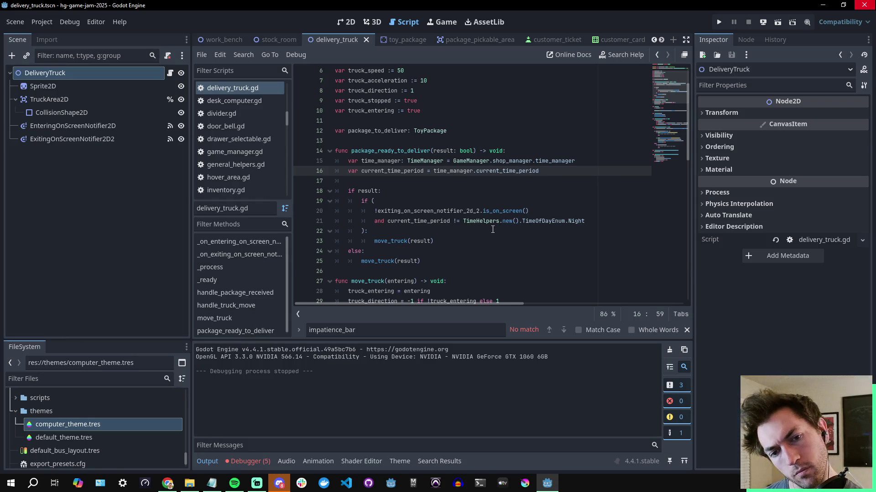
- Put the off-screen check in place of result on line 18, move result into the inner condition, and save
double_click(367, 191)
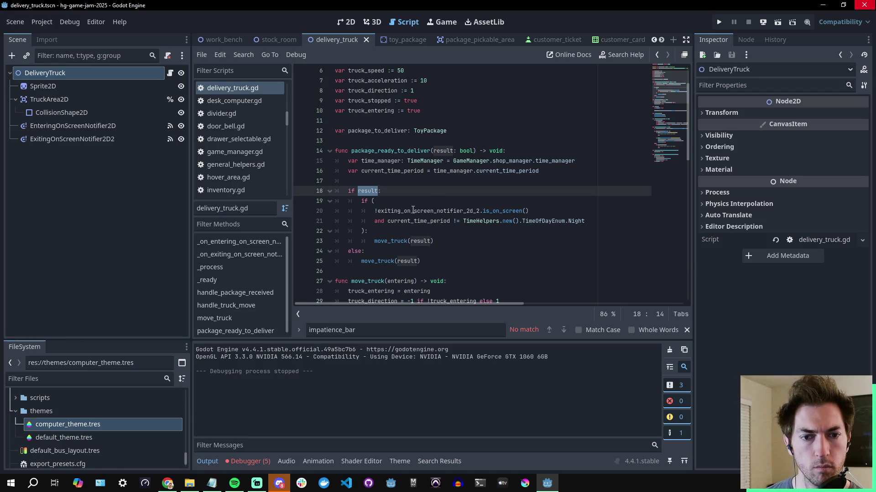
left_click(407, 201)
key("Return")
type("result")
left_click_drag(527, 221, 375, 222)
key("ctrl+c")
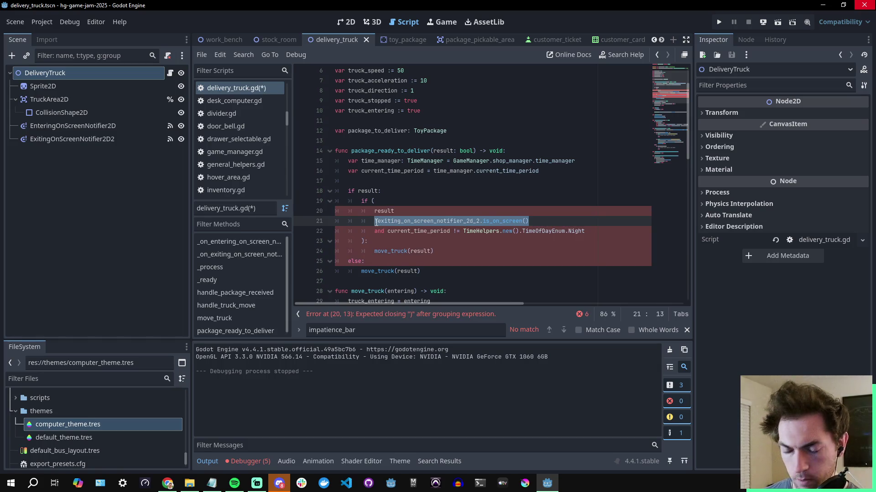
key("BackSpace")
key("ctrl+shift+k")
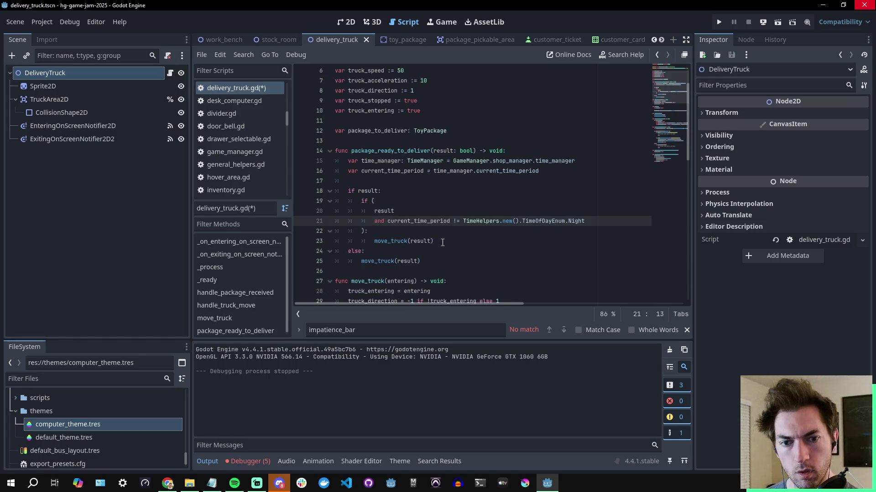
double_click(373, 191)
key("ctrl+v")
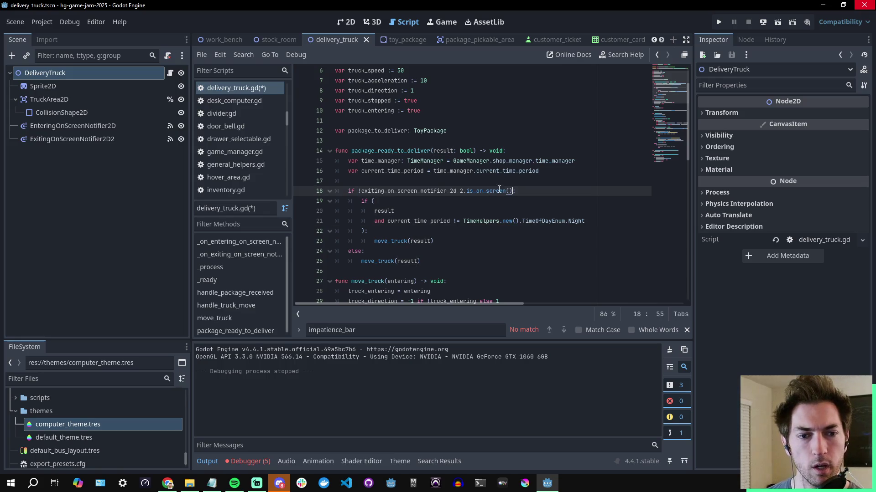
left_click(556, 181)
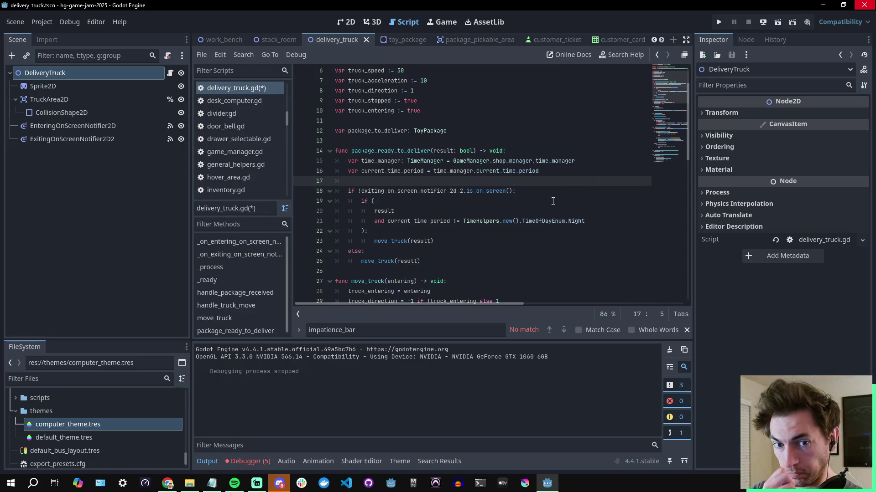
key("ctrl+s")
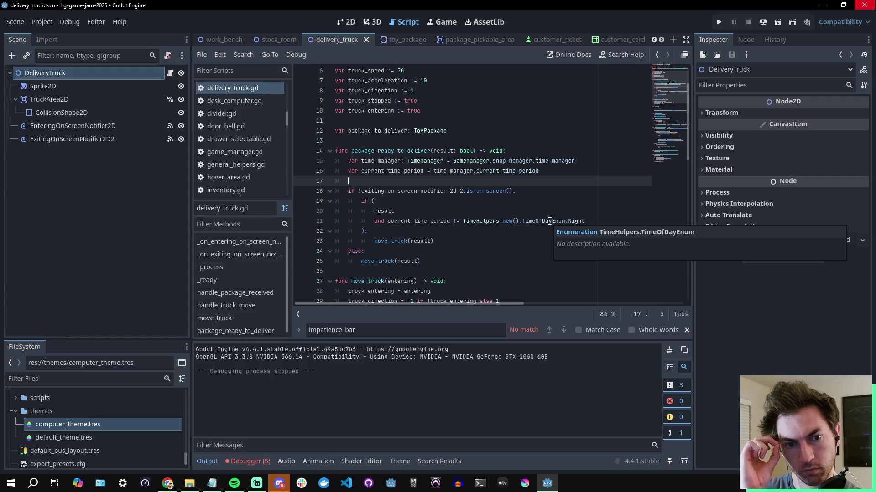
scroll(502, 203, "down", 5)
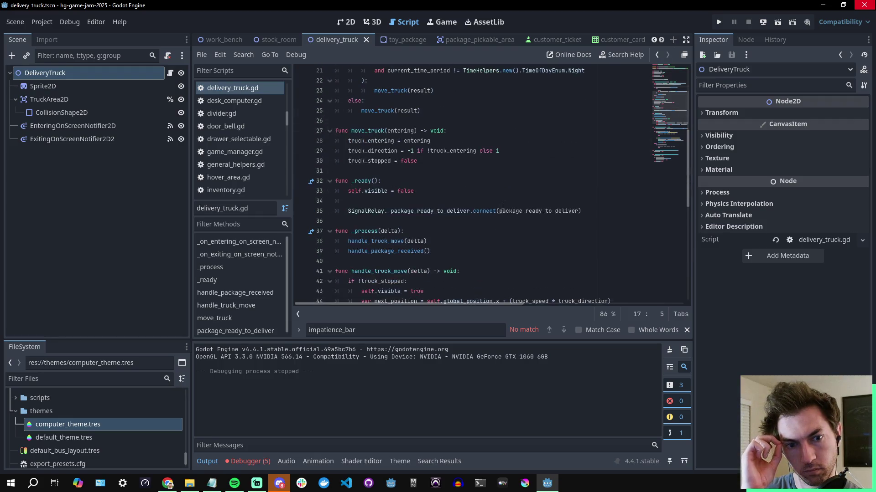
scroll(501, 201, "down", 10)
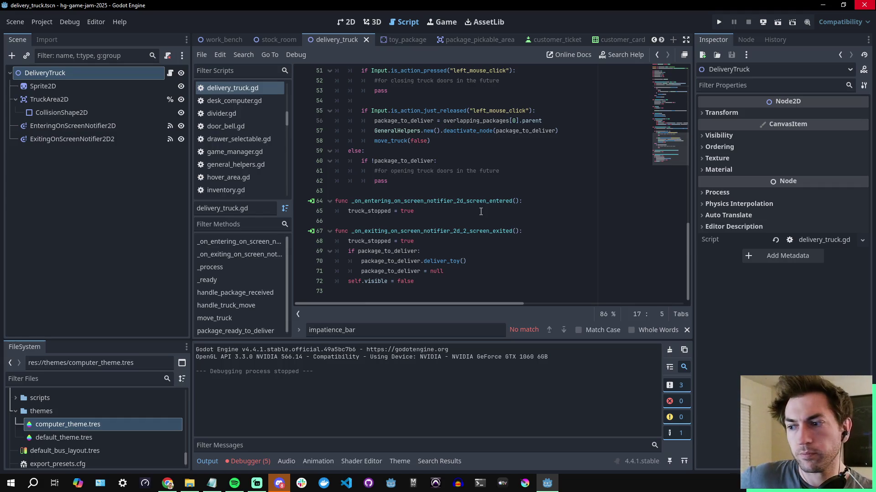
scroll(481, 212, "up", 15)
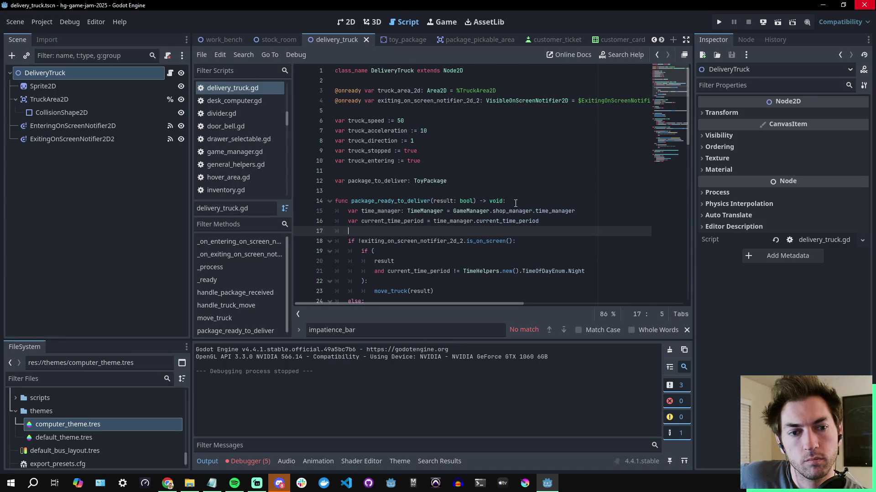
left_click(515, 203)
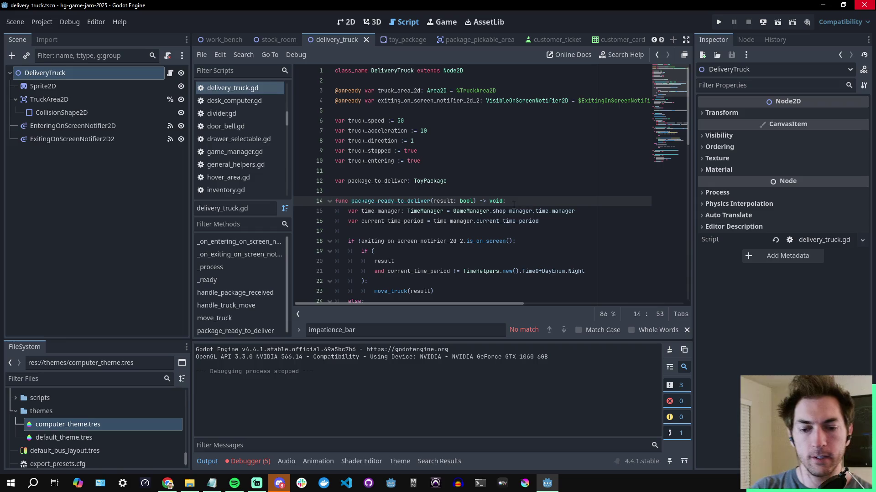
- Clear the five old errors in the Debugger's Errors tab and collapse the bottom panel
left_click(251, 462)
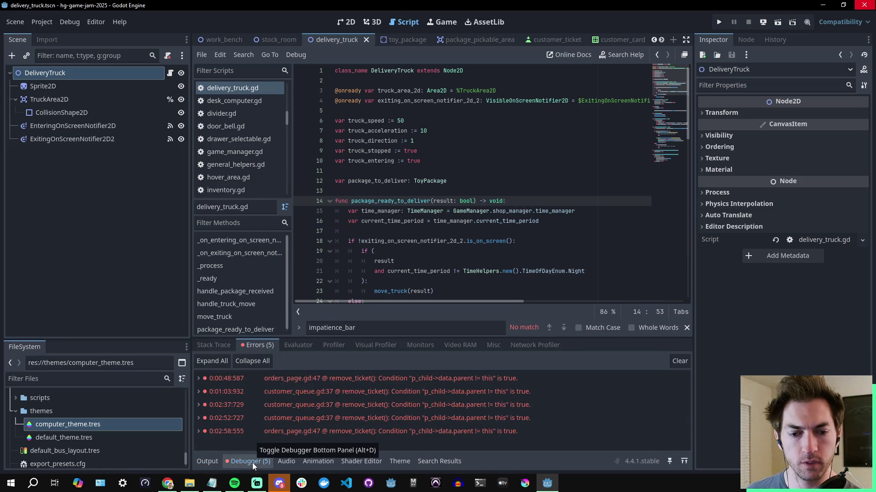
left_click(679, 360)
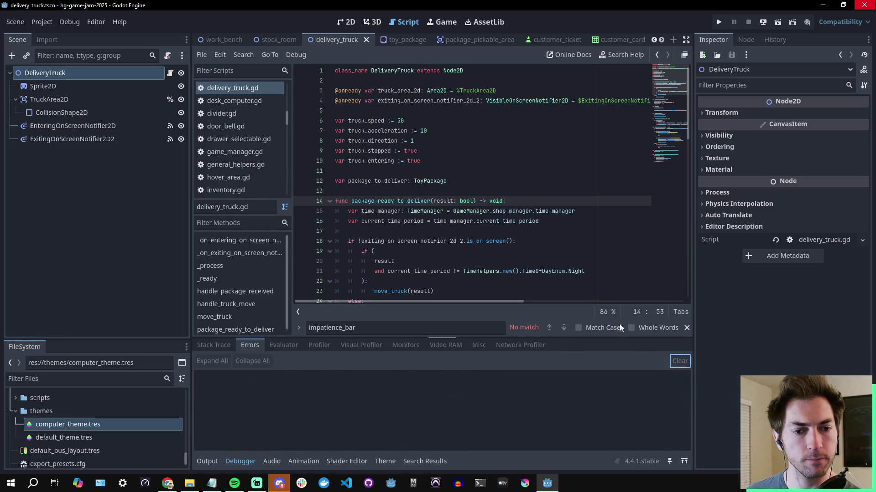
left_click(573, 271)
left_click(248, 466)
left_click(509, 279)
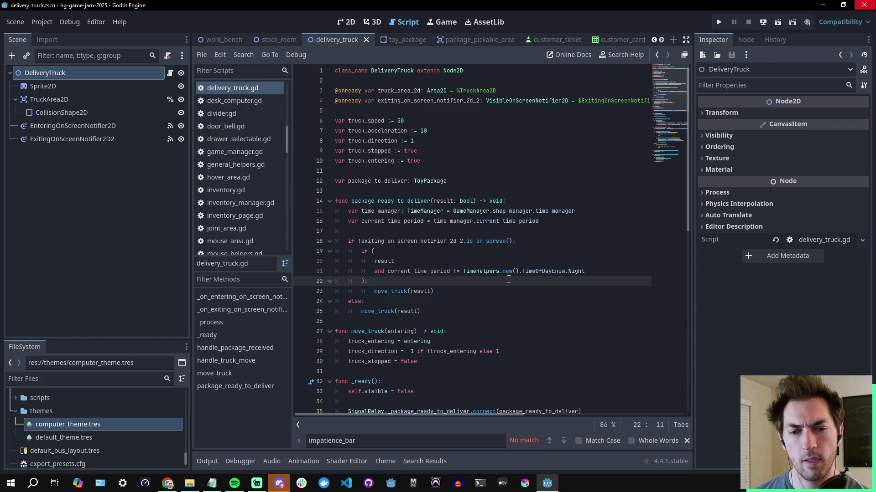
double_click(399, 291)
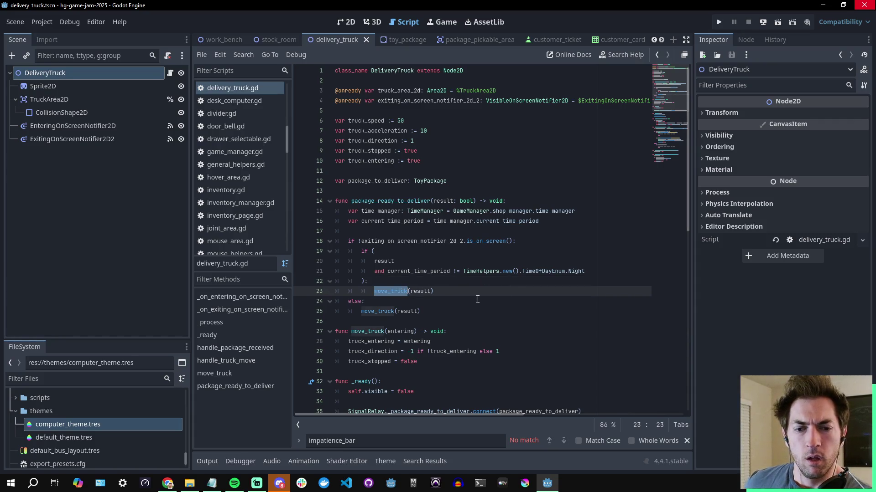
scroll(509, 292, "down", 5)
scroll(506, 294, "down", 5)
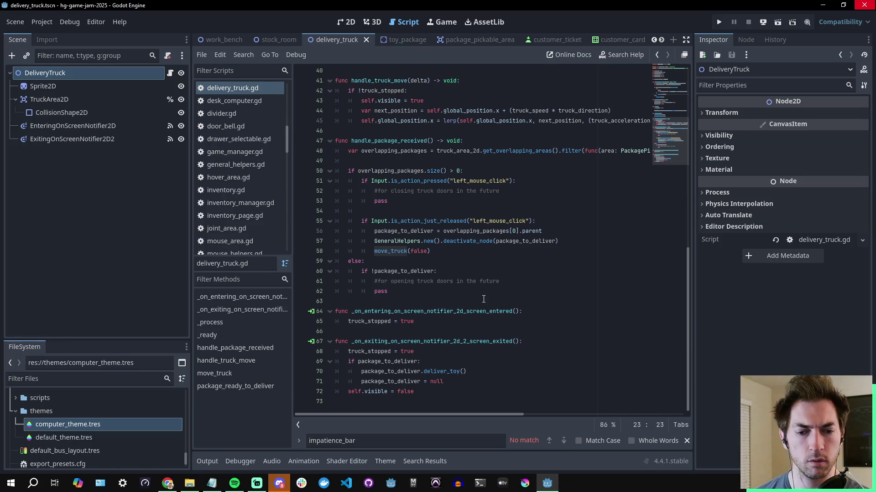
scroll(481, 307, "up", 10)
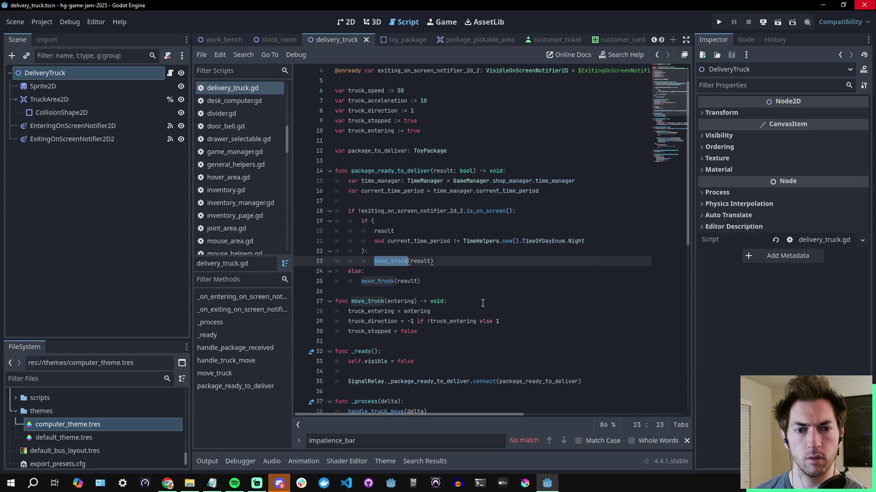
scroll(484, 302, "down", 10)
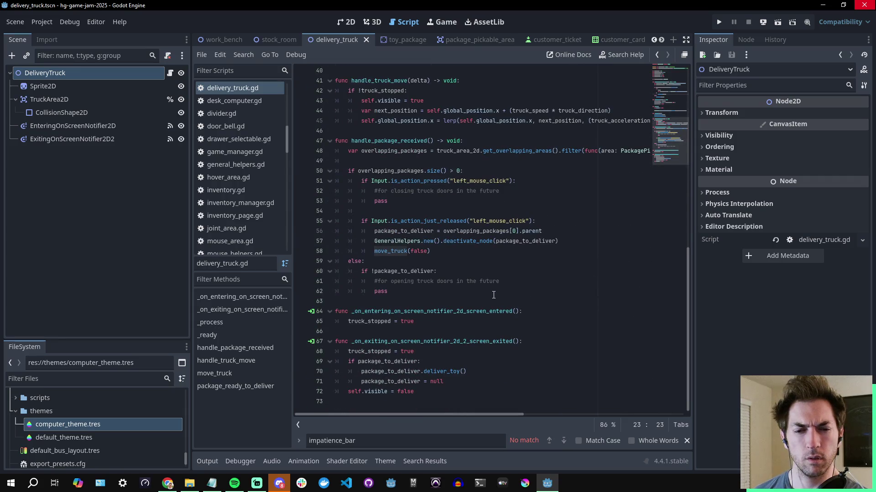
double_click(374, 322)
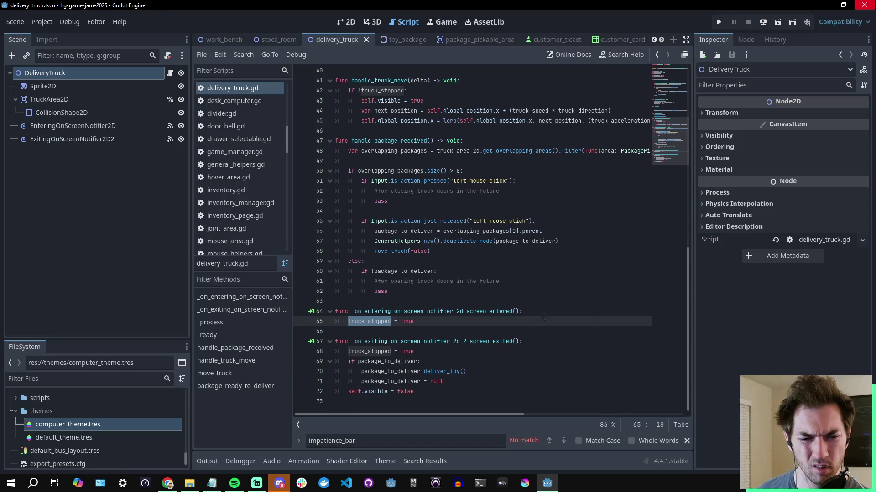
key("ctrl+f")
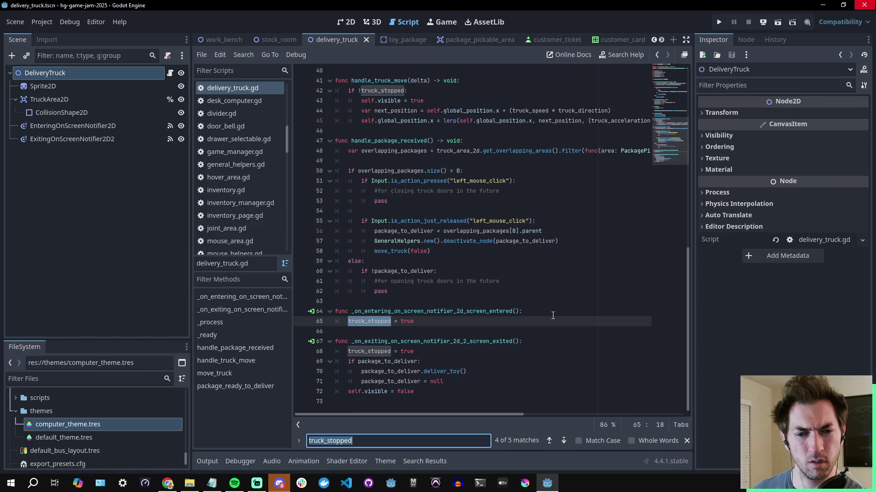
- Jump to truck_stopped match 3 of 5 in handle_truck_move and place the cursor after the next_position line
left_click(551, 440)
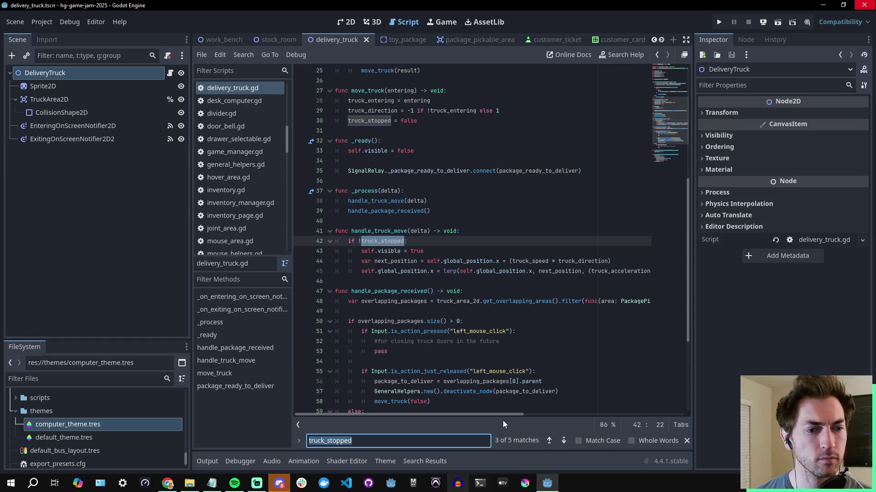
left_click(622, 261)
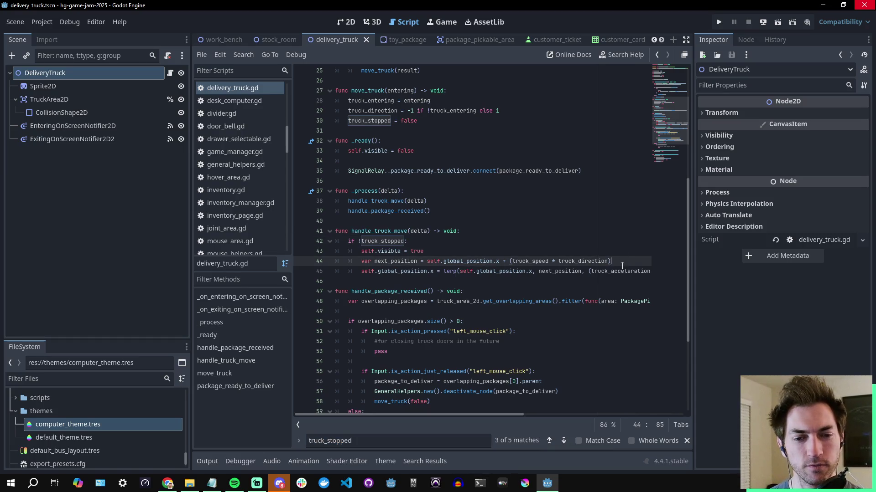
left_click(450, 252)
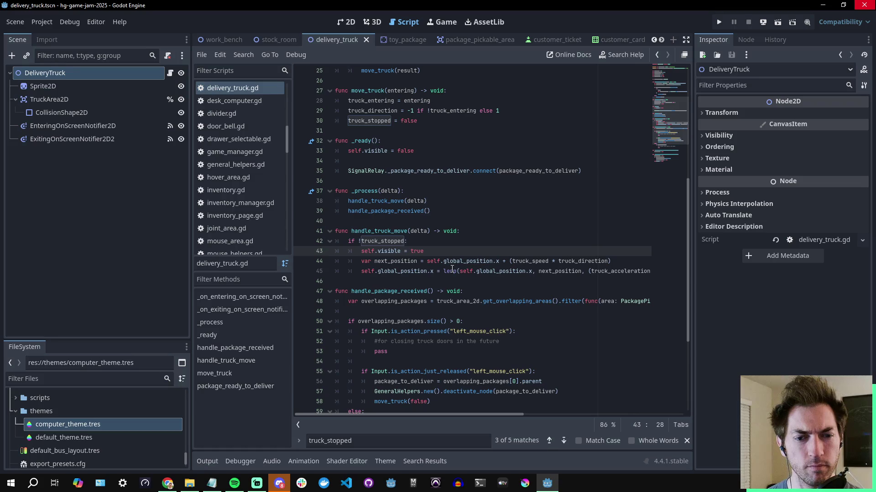
left_click(440, 272)
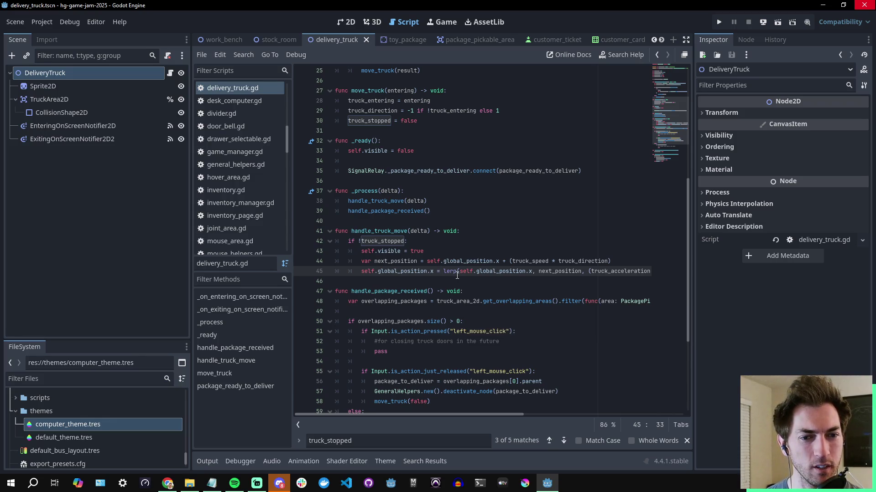
key("Up")
key("Up")
key("Down")
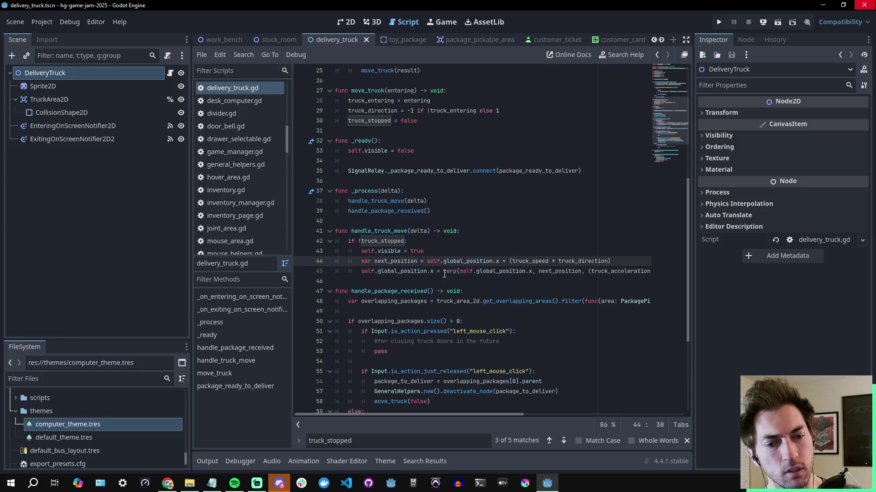
key("Down")
left_click(448, 254)
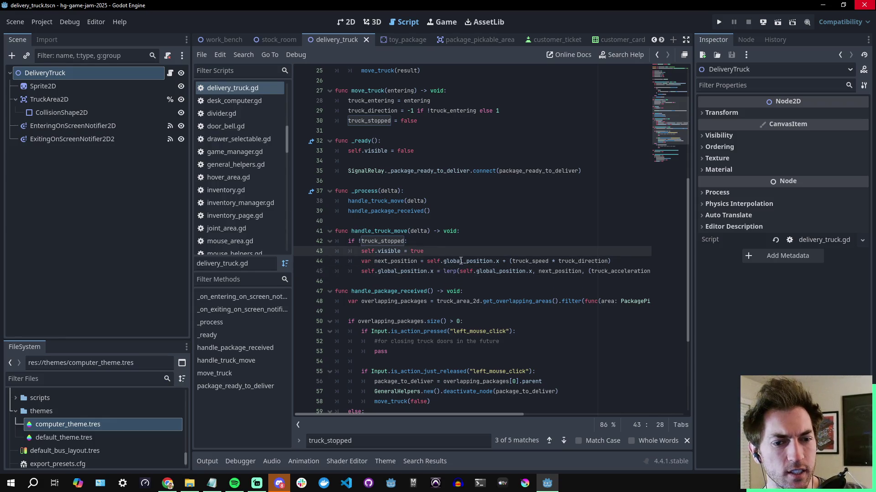
left_click(460, 261)
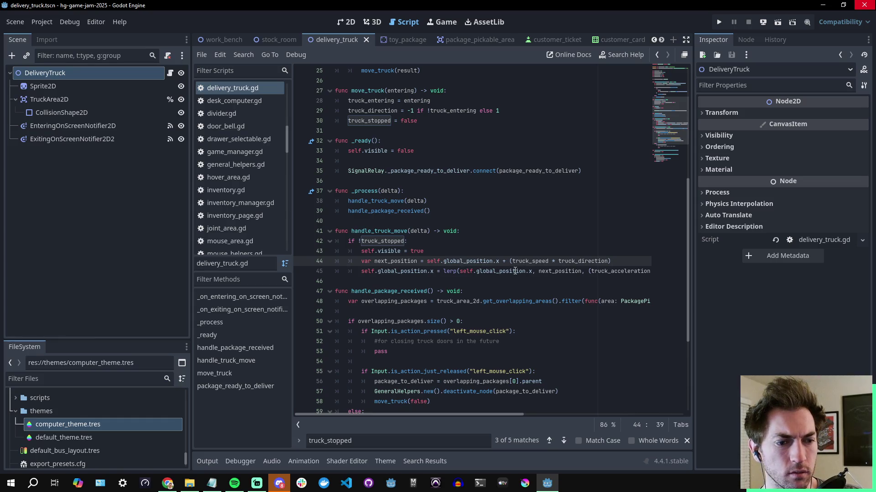
scroll(519, 267, "down", 5)
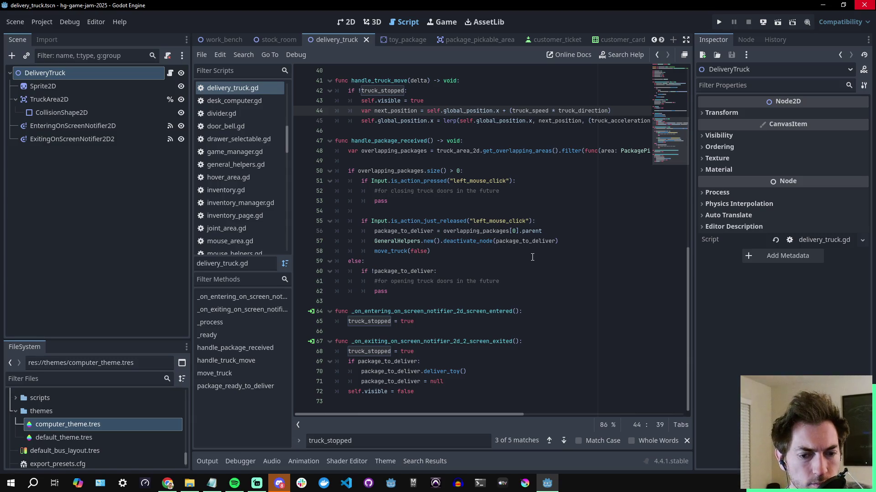
left_click(432, 354)
left_click(533, 341)
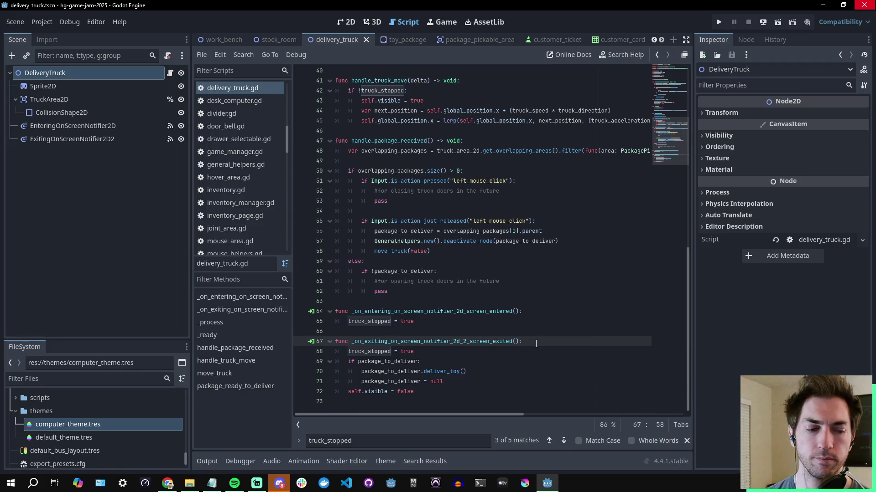
left_click(502, 323)
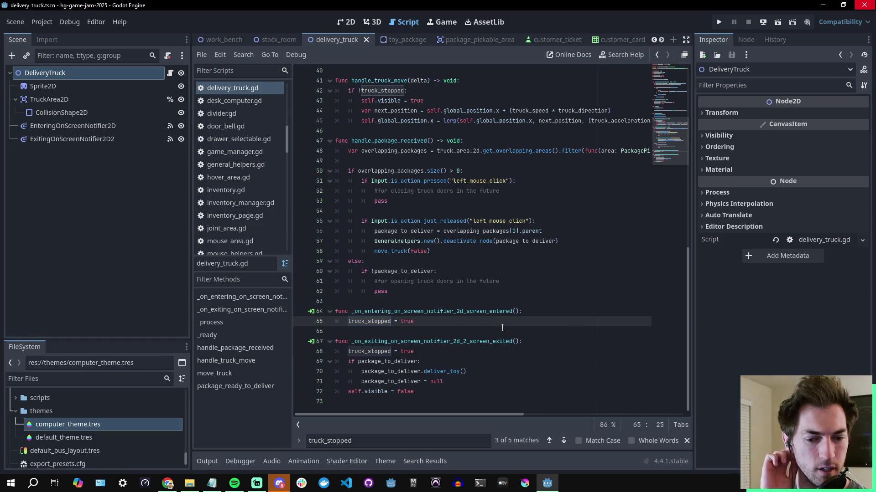
left_click(487, 303)
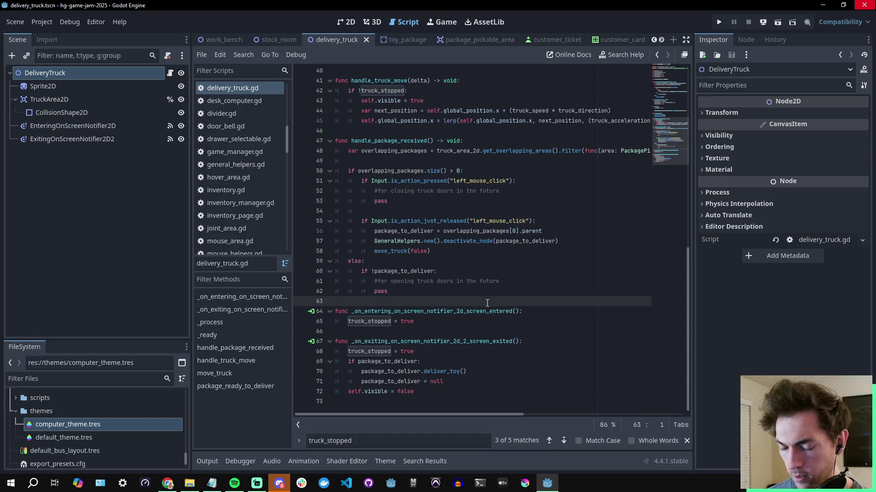
key("ctrl+s")
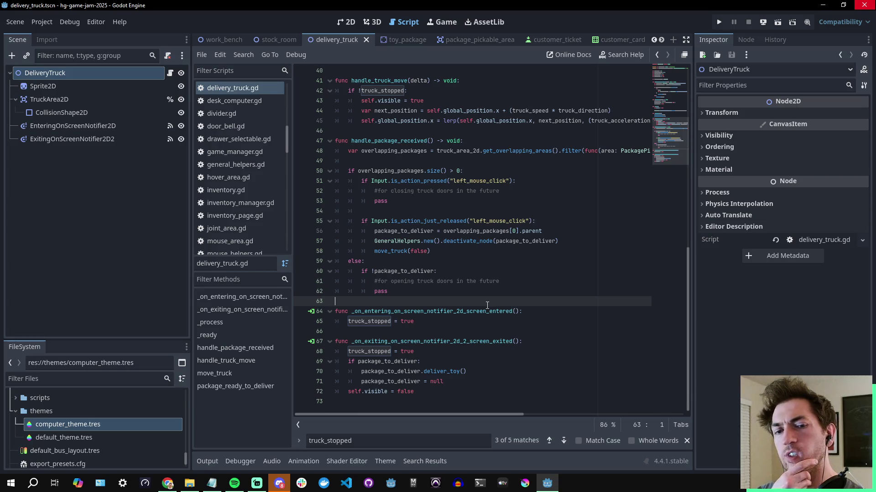
left_click(405, 203)
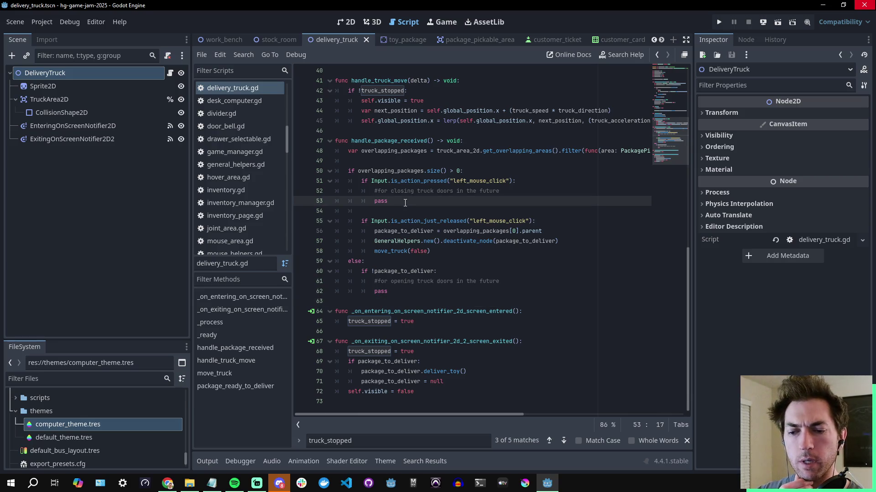